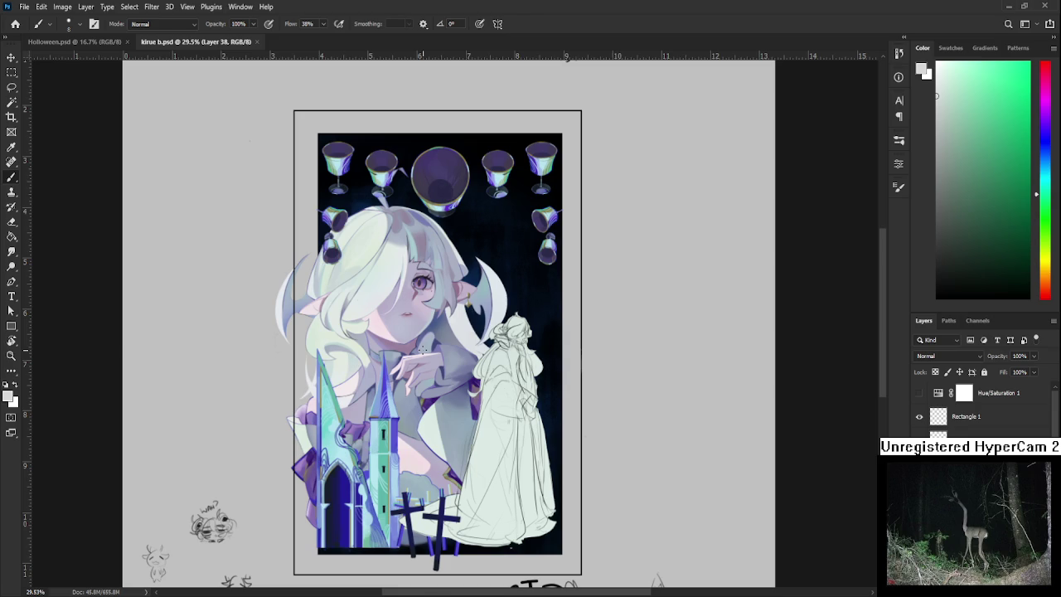
# Zoom in and pan to the blank margin above the kirue b illustration's top-left.
pyautogui.scroll(1, 190, 360)
pyautogui.scroll(1, 189, 360)
pyautogui.scroll(1, 376, 360)
pyautogui.moveTo(376, 360)
pyautogui.mouseDown()
pyautogui.moveTo(328, 471)
pyautogui.moveTo(328, 500)
pyautogui.mouseUp()
pyautogui.moveTo(412, 315)
pyautogui.mouseDown()
pyautogui.moveTo(314, 344)
pyautogui.moveTo(318, 357)
pyautogui.mouseUp()
# In black, start the margin tally numbers, undoing a stray S and erasing the upper 2.
pyautogui.press('d')
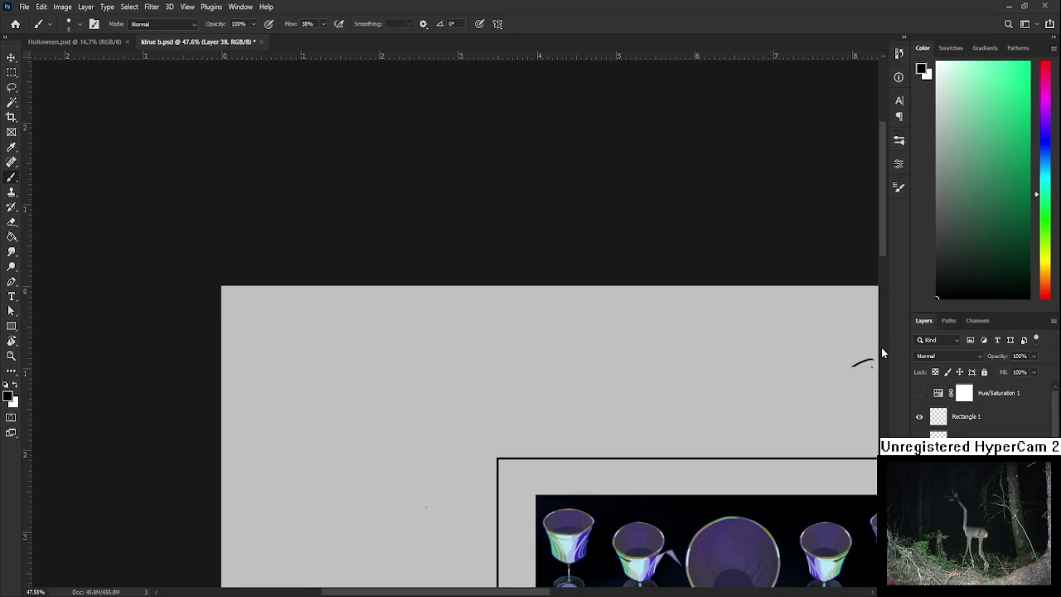
pyautogui.moveTo(319, 326)
pyautogui.mouseDown()
pyautogui.moveTo(320, 343)
pyautogui.moveTo(309, 331)
pyautogui.mouseUp()
pyautogui.moveTo(324, 327)
pyautogui.mouseDown()
pyautogui.moveTo(335, 343)
pyautogui.moveTo(338, 334)
pyautogui.mouseUp()
pyautogui.scroll(-1, 337, 355)
pyautogui.scroll(-1, 327, 340)
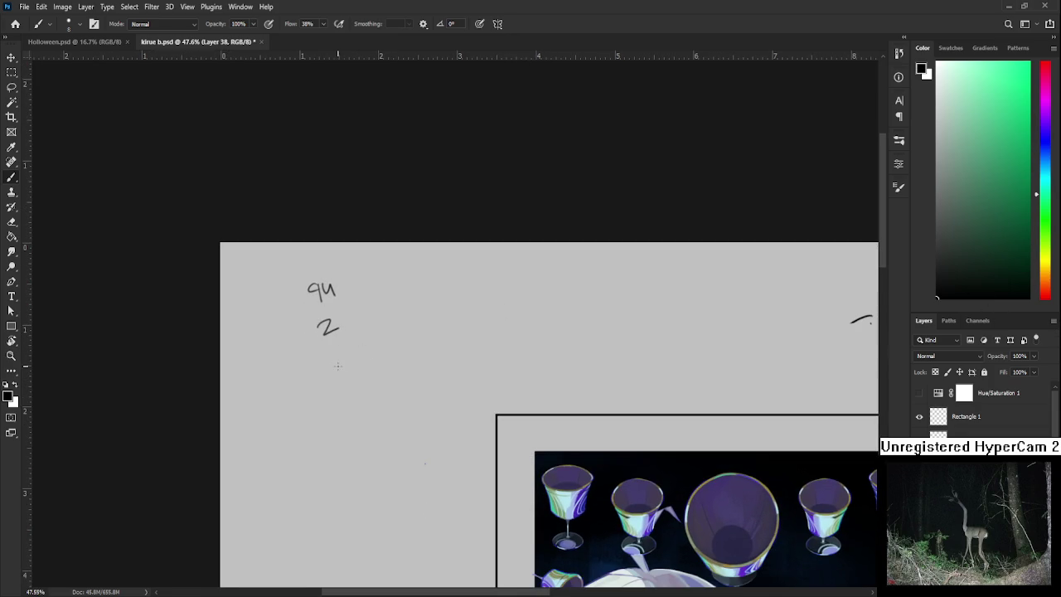
pyautogui.scroll(-1, 318, 369)
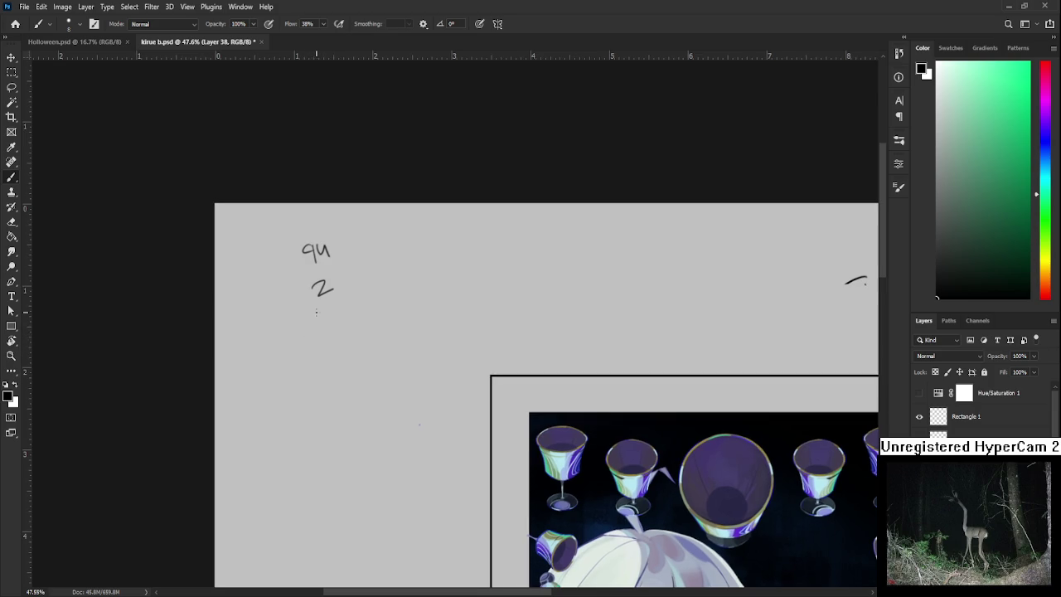
pyautogui.moveTo(317, 317)
pyautogui.mouseDown()
pyautogui.moveTo(302, 341)
pyautogui.moveTo(333, 332)
pyautogui.mouseUp()
pyautogui.hotkey('ctrl', 'z')
pyautogui.press('e')
pyautogui.moveTo(331, 291)
pyautogui.mouseDown()
pyautogui.moveTo(312, 295)
pyautogui.moveTo(323, 284)
pyautogui.moveTo(335, 292)
pyautogui.moveTo(316, 299)
pyautogui.mouseUp()
pyautogui.press('b')
# Write 'Vis', 'Oblo' and 'Sp' beside the 9u, 3 and 2 tallies.
pyautogui.moveTo(353, 232); pyautogui.dragTo(372, 245)
pyautogui.hotkey('ctrl', 'z')
pyautogui.hotkey('ctrl', 'z')
pyautogui.moveTo(383, 239)
pyautogui.mouseDown()
pyautogui.moveTo(356, 283)
pyautogui.moveTo(363, 274)
pyautogui.mouseUp()
pyautogui.moveTo(371, 271)
pyautogui.mouseDown()
pyautogui.moveTo(372, 284)
pyautogui.moveTo(389, 285)
pyautogui.mouseUp()
pyautogui.moveTo(395, 277); pyautogui.dragTo(395, 279)
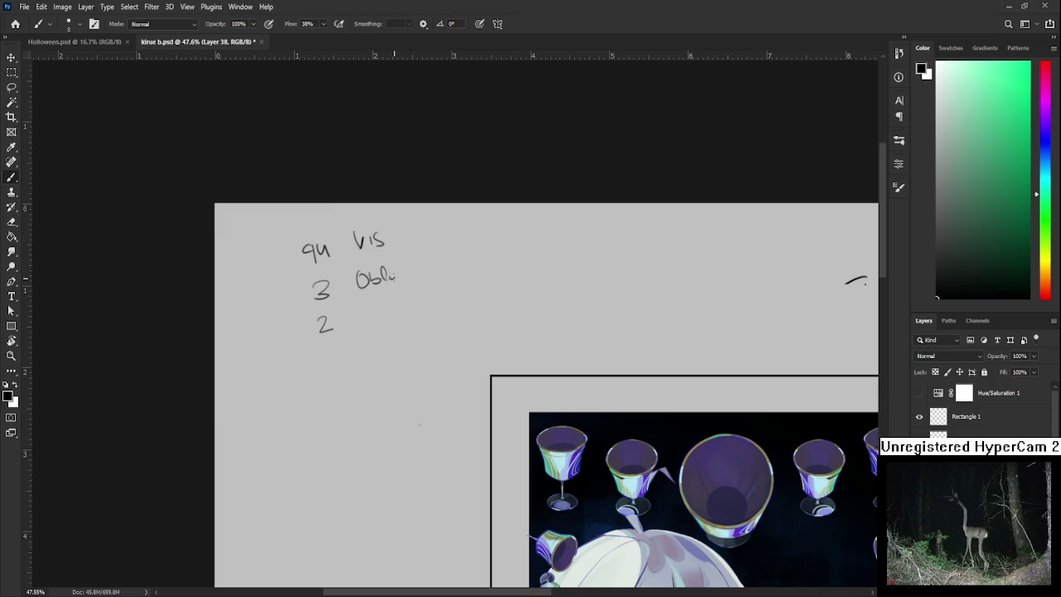
pyautogui.moveTo(381, 321); pyautogui.dragTo(372, 290)
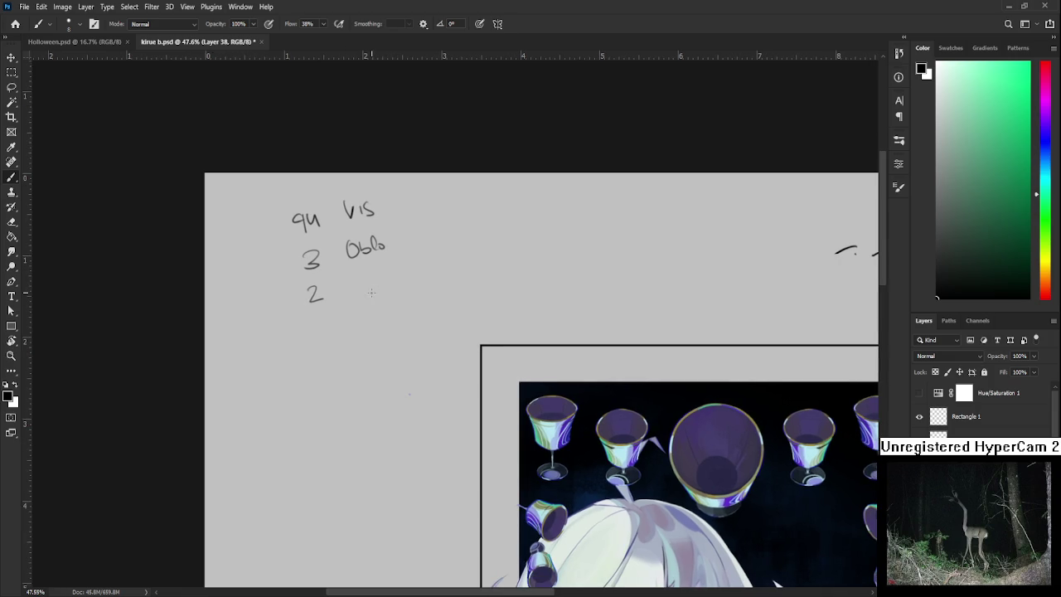
pyautogui.moveTo(361, 271)
pyautogui.mouseDown()
pyautogui.moveTo(351, 286)
pyautogui.moveTo(380, 273)
pyautogui.mouseUp()
pyautogui.moveTo(382, 274); pyautogui.dragTo(385, 275)
pyautogui.scroll(-2, 410, 394)
pyautogui.moveTo(409, 395); pyautogui.dragTo(369, 280)
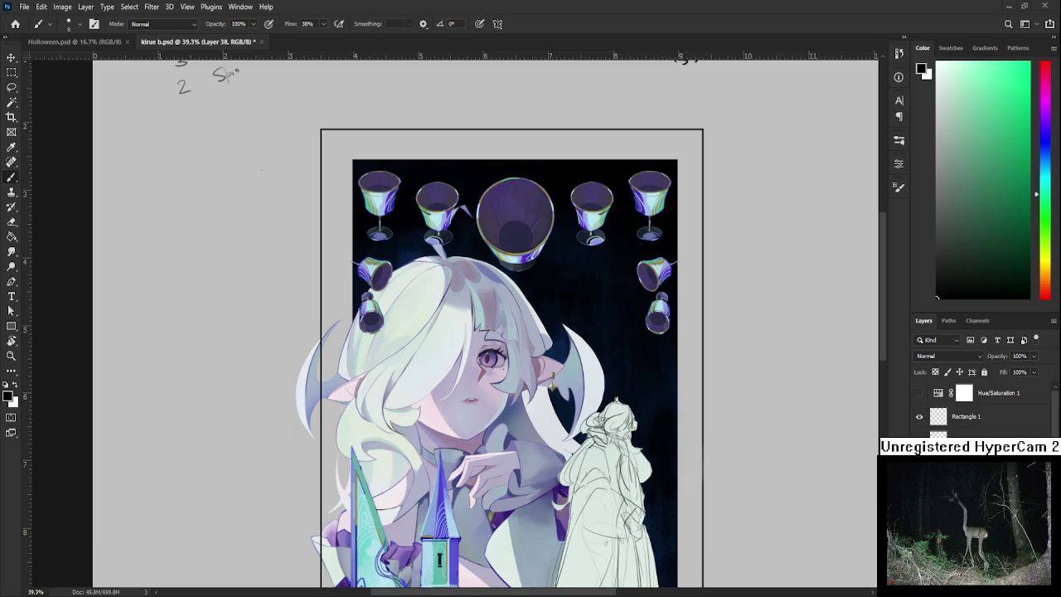
# Lasso the handwritten tally notes in the margin, delete them and deselect.
pyautogui.moveTo(232, 124)
pyautogui.mouseDown()
pyautogui.moveTo(232, 207)
pyautogui.moveTo(282, 177)
pyautogui.mouseUp()
pyautogui.press('l')
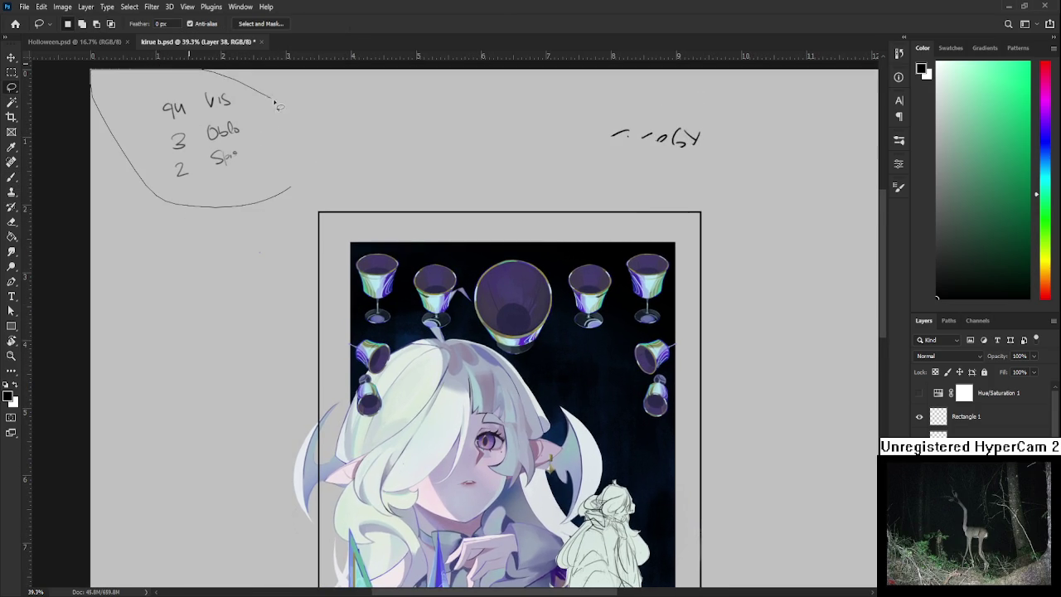
pyautogui.press('Delete')
pyautogui.hotkey('ctrl', 'd')
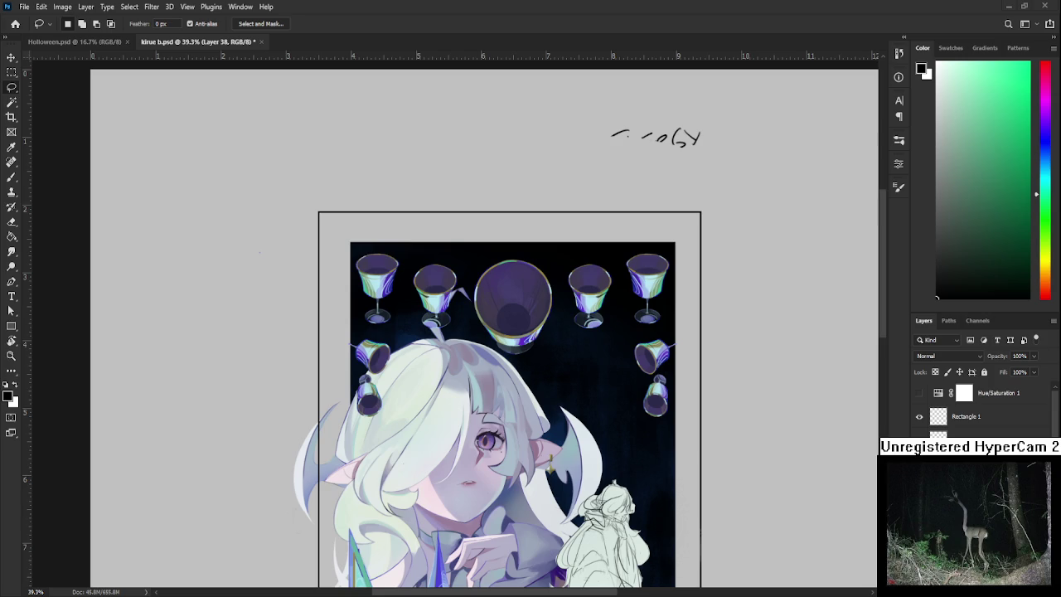
pyautogui.moveTo(190, 274); pyautogui.dragTo(190, 264)
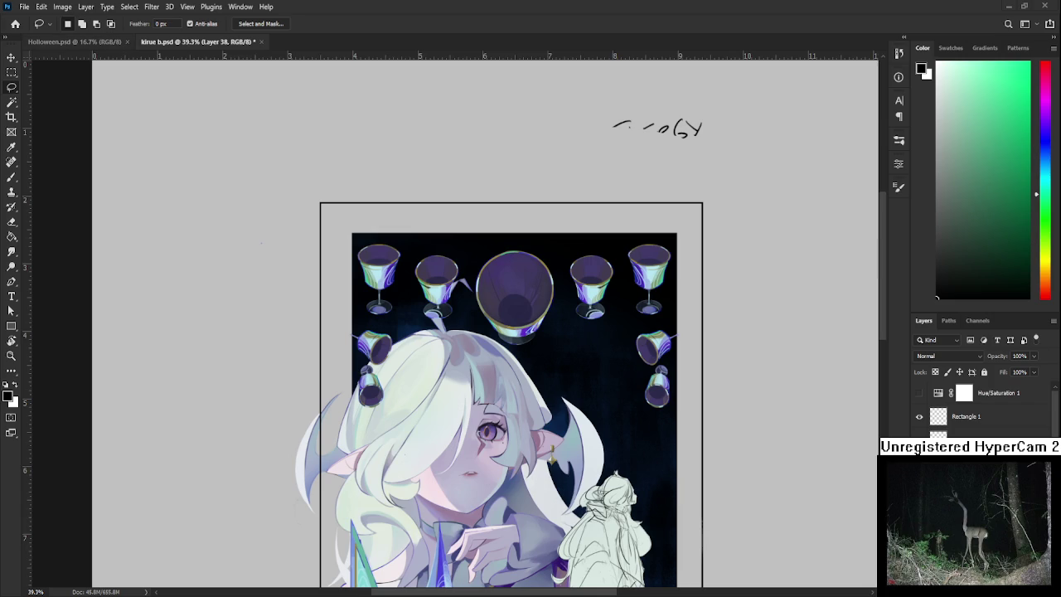
# Switch to Holloween.psd and close the kirue b.psd document.
pyautogui.hotkey('ctrl', 'Tab')
pyautogui.click(263, 42)
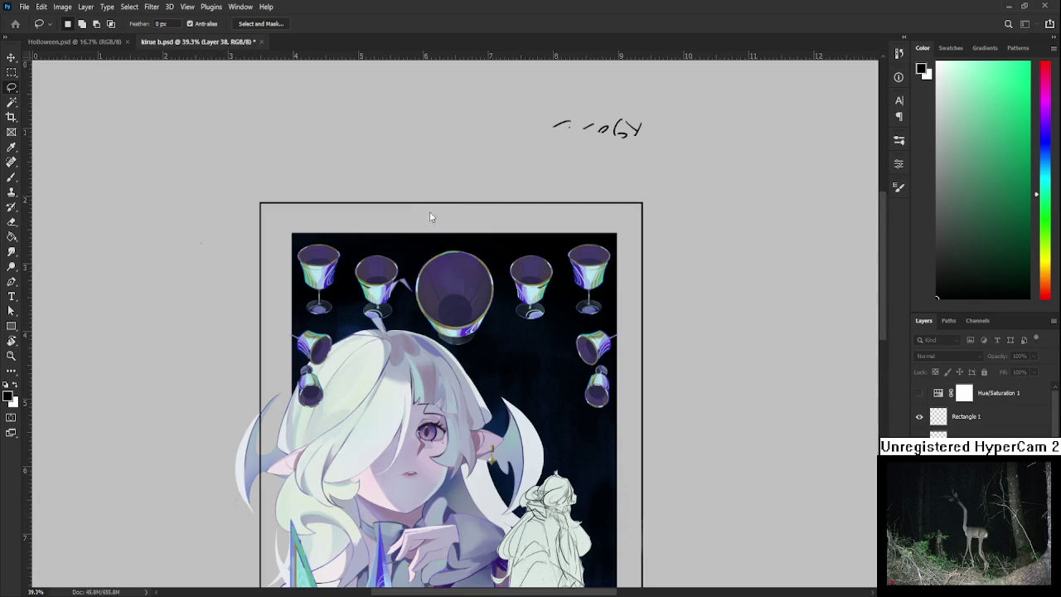
# Fit the Holloween page, add a new layer and hand-letter REDEEM with the brush.
pyautogui.hotkey('ctrl', '0')
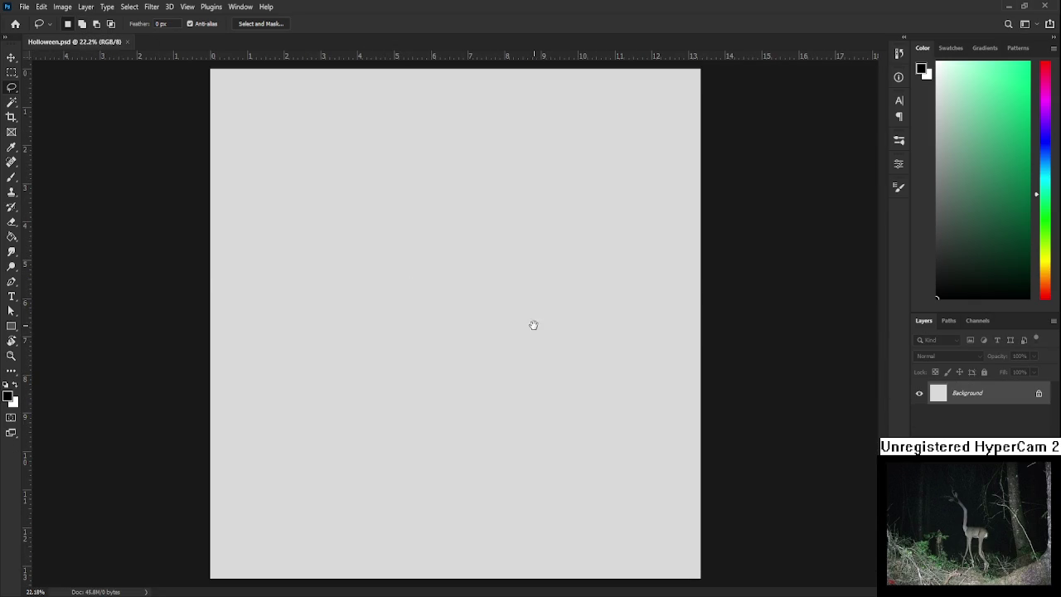
pyautogui.hotkey('ctrl', 'shift', 'alt', 'n')
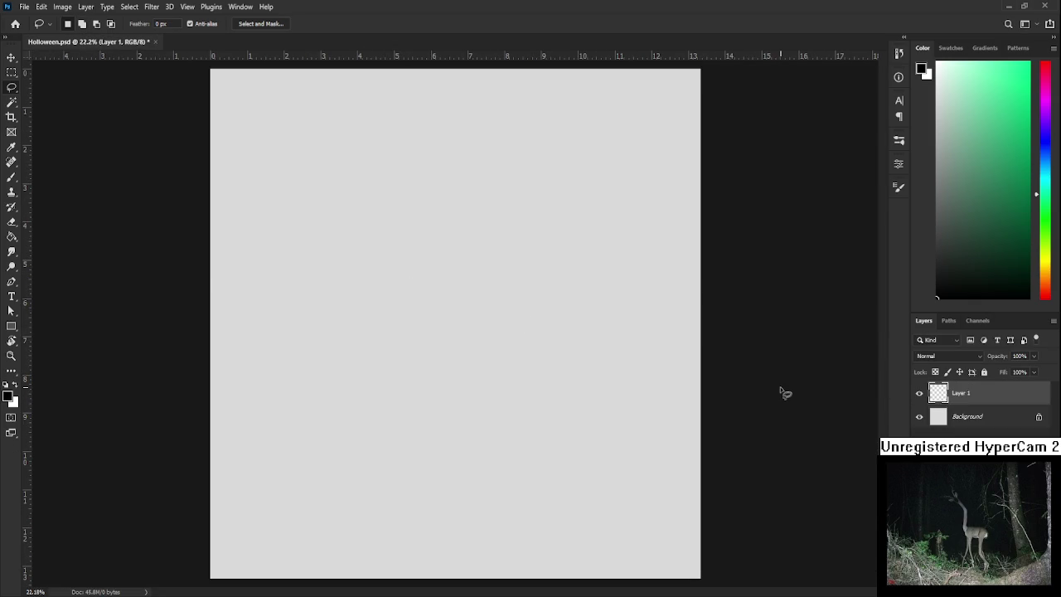
pyautogui.press('b')
pyautogui.moveTo(299, 304); pyautogui.dragTo(314, 362)
pyautogui.moveTo(295, 308); pyautogui.dragTo(354, 348)
pyautogui.moveTo(340, 308); pyautogui.dragTo(342, 331)
pyautogui.moveTo(338, 305)
pyautogui.mouseDown()
pyautogui.moveTo(358, 297)
pyautogui.moveTo(361, 312)
pyautogui.mouseUp()
pyautogui.moveTo(343, 333)
pyautogui.mouseDown()
pyautogui.moveTo(371, 327)
pyautogui.moveTo(381, 300)
pyautogui.moveTo(365, 326)
pyautogui.mouseUp()
pyautogui.moveTo(386, 288)
pyautogui.mouseDown()
pyautogui.moveTo(390, 312)
pyautogui.moveTo(424, 275)
pyautogui.moveTo(435, 296)
pyautogui.moveTo(457, 285)
pyautogui.mouseUp()
# Hand-letter TICKET below REDEEM and sketch a small circled doodle beneath it.
pyautogui.moveTo(423, 332)
pyautogui.mouseDown()
pyautogui.moveTo(409, 357)
pyautogui.moveTo(431, 324)
pyautogui.mouseUp()
pyautogui.moveTo(434, 321)
pyautogui.mouseDown()
pyautogui.moveTo(430, 343)
pyautogui.moveTo(459, 334)
pyautogui.mouseUp()
pyautogui.moveTo(473, 315)
pyautogui.mouseDown()
pyautogui.moveTo(462, 326)
pyautogui.moveTo(479, 322)
pyautogui.mouseUp()
pyautogui.moveTo(476, 304)
pyautogui.mouseDown()
pyautogui.moveTo(479, 328)
pyautogui.moveTo(492, 311)
pyautogui.moveTo(497, 321)
pyautogui.moveTo(504, 297)
pyautogui.mouseUp()
pyautogui.moveTo(498, 362)
pyautogui.mouseDown()
pyautogui.moveTo(505, 395)
pyautogui.moveTo(515, 386)
pyautogui.moveTo(497, 382)
pyautogui.moveTo(485, 396)
pyautogui.moveTo(525, 370)
pyautogui.mouseUp()
pyautogui.moveTo(483, 383)
pyautogui.mouseDown()
pyautogui.moveTo(471, 398)
pyautogui.moveTo(494, 395)
pyautogui.mouseUp()
pyautogui.moveTo(507, 366); pyautogui.dragTo(524, 358)
pyautogui.moveTo(475, 387); pyautogui.dragTo(519, 355)
pyautogui.moveTo(512, 396)
pyautogui.mouseDown()
pyautogui.moveTo(499, 411)
pyautogui.moveTo(524, 404)
pyautogui.mouseUp()
pyautogui.moveTo(481, 406); pyautogui.dragTo(490, 410)
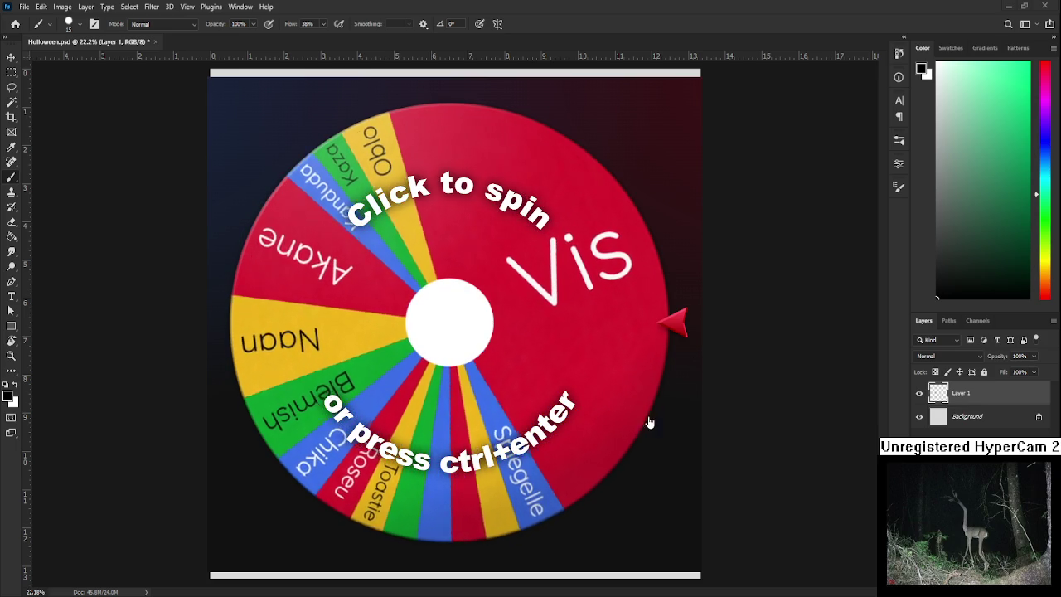
# Spin the name wheel and remove the winning name Blemish from it.
pyautogui.click(464, 314)
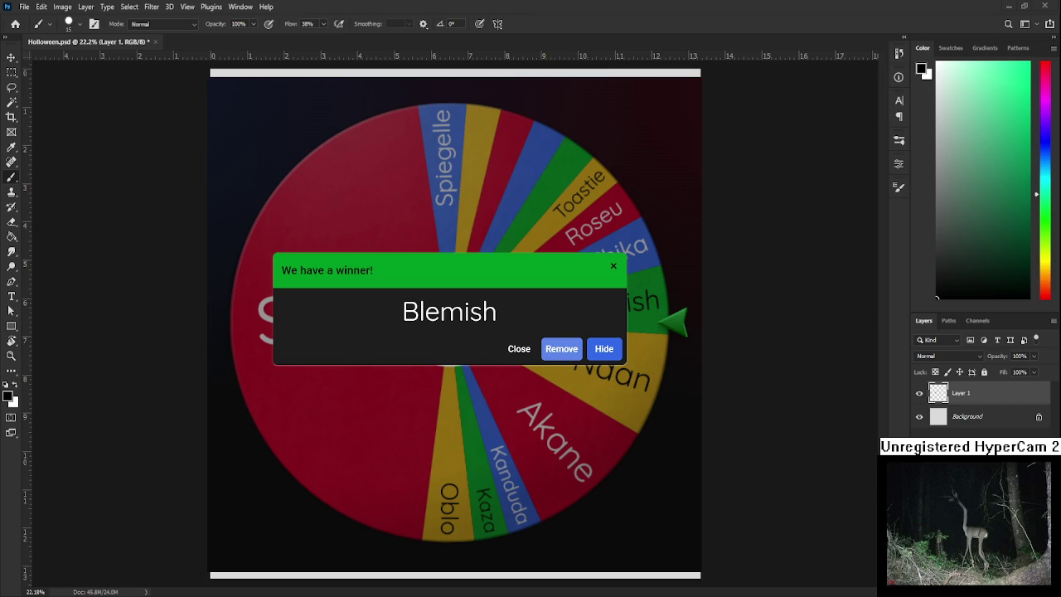
pyautogui.click(572, 351)
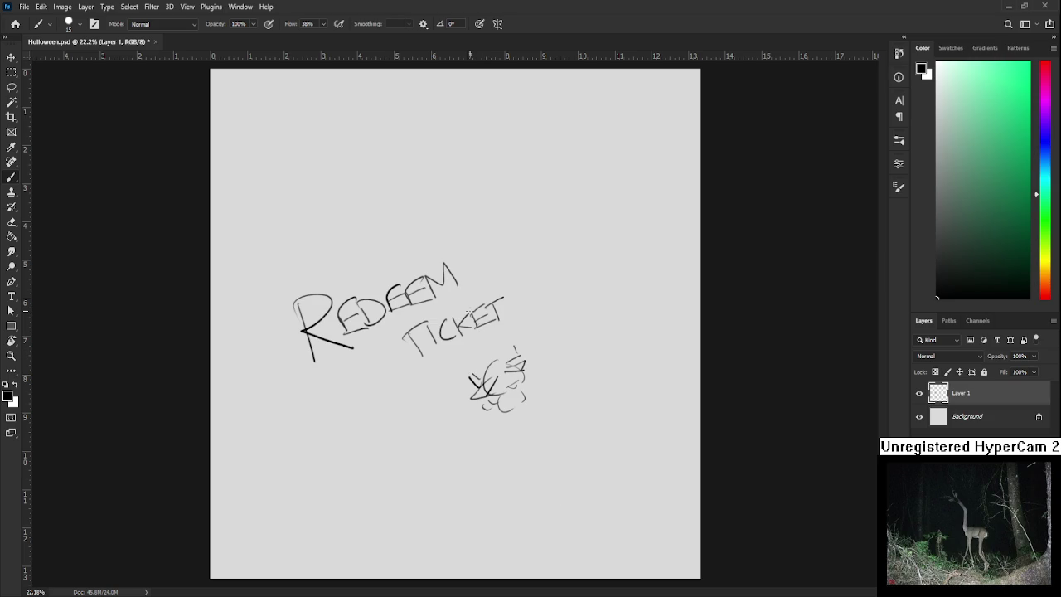
# Lasso the REDEEM TICKET lettering and sketch, scale to about 61% and place it top-right.
pyautogui.press('l')
pyautogui.moveTo(663, 379)
pyautogui.mouseDown()
pyautogui.moveTo(253, 483)
pyautogui.moveTo(588, 279)
pyautogui.moveTo(580, 244)
pyautogui.mouseUp()
pyautogui.hotkey('ctrl', 't')
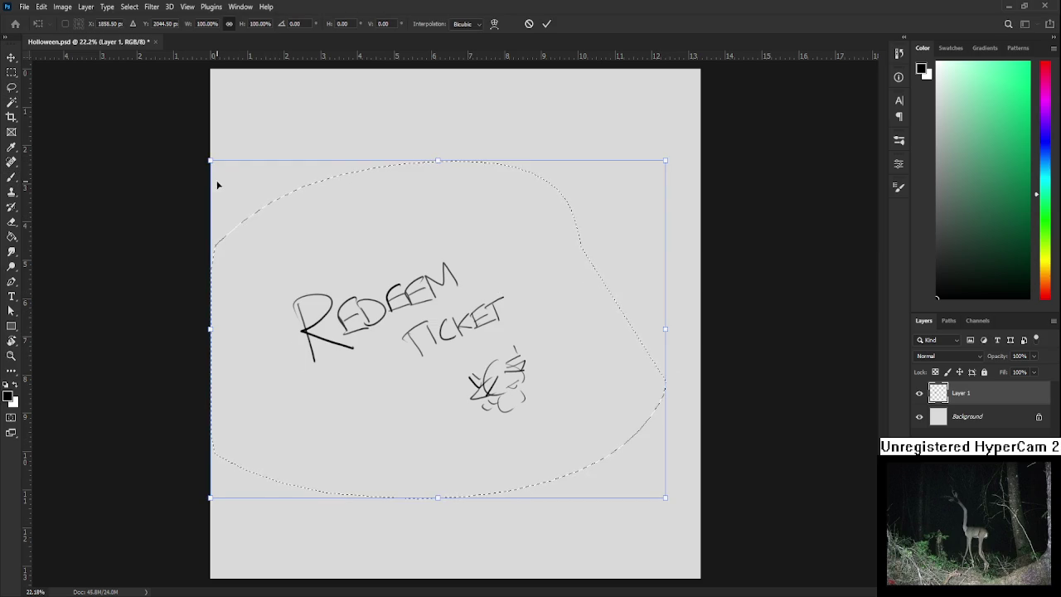
pyautogui.moveTo(209, 160); pyautogui.dragTo(415, 261)
pyautogui.moveTo(545, 456)
pyautogui.mouseDown()
pyautogui.moveTo(627, 218)
pyautogui.moveTo(656, 206)
pyautogui.mouseUp()
pyautogui.press('Return')
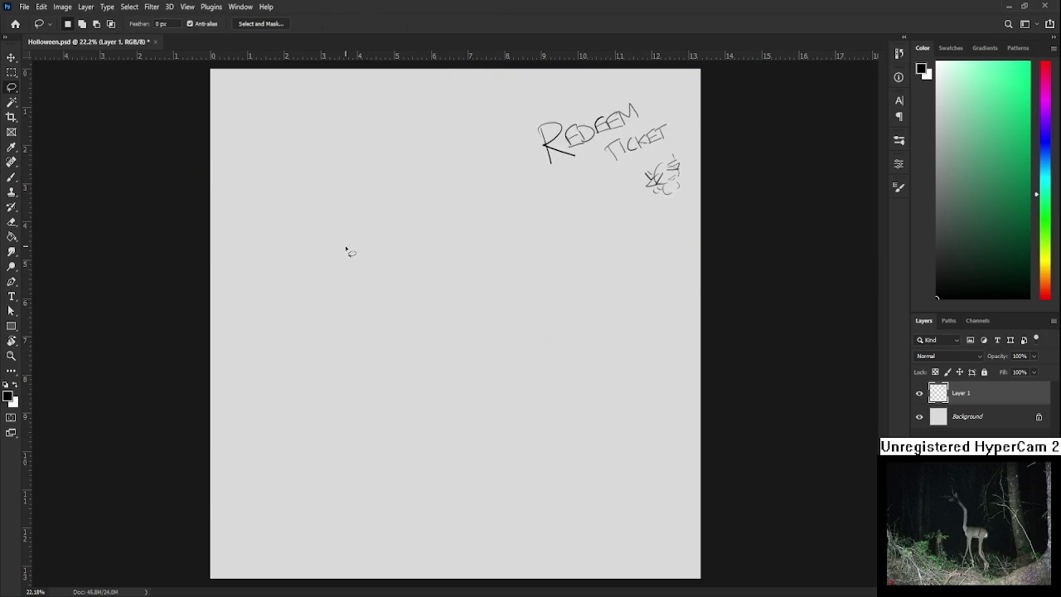
pyautogui.scroll(2, 348, 248)
pyautogui.moveTo(308, 220)
pyautogui.mouseDown()
pyautogui.moveTo(377, 320)
pyautogui.moveTo(346, 300)
pyautogui.mouseUp()
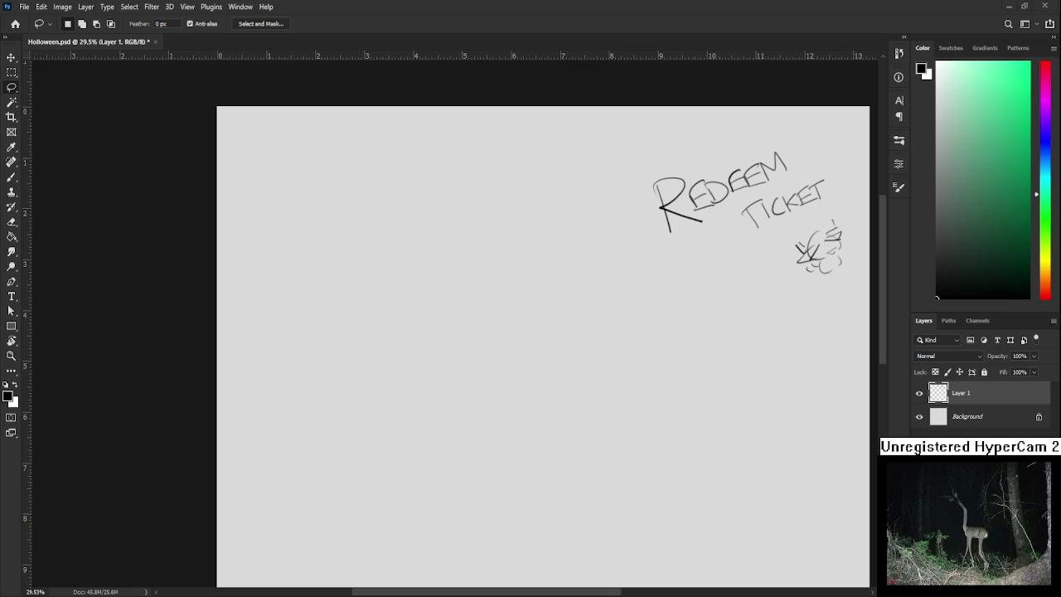
pyautogui.scroll(-1, 497, 315)
pyautogui.scroll(1, 497, 315)
pyautogui.moveTo(426, 367); pyautogui.dragTo(374, 393)
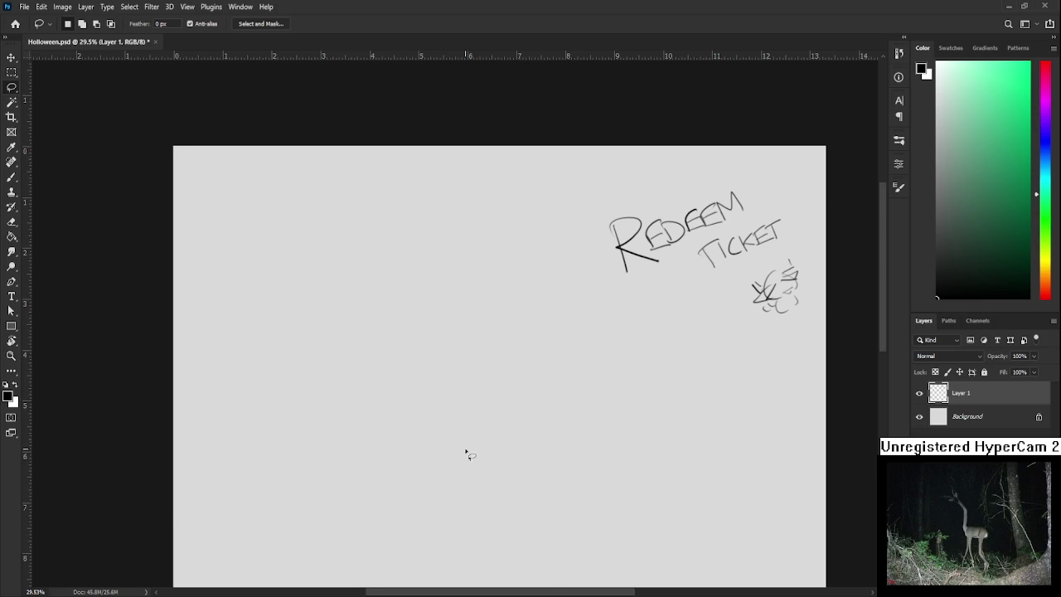
# Select the Background layer and add a new empty Layer 2 above it.
pyautogui.scroll(-2, 466, 450)
pyautogui.click(967, 416)
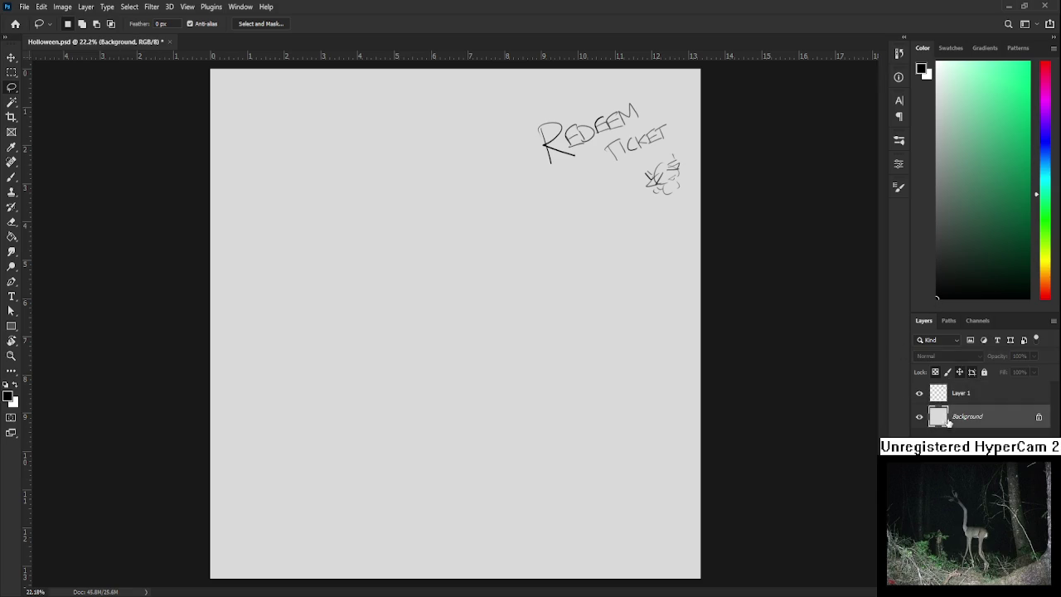
pyautogui.hotkey('ctrl', 'shift', 'alt', 'n')
pyautogui.scroll(2, 122, 531)
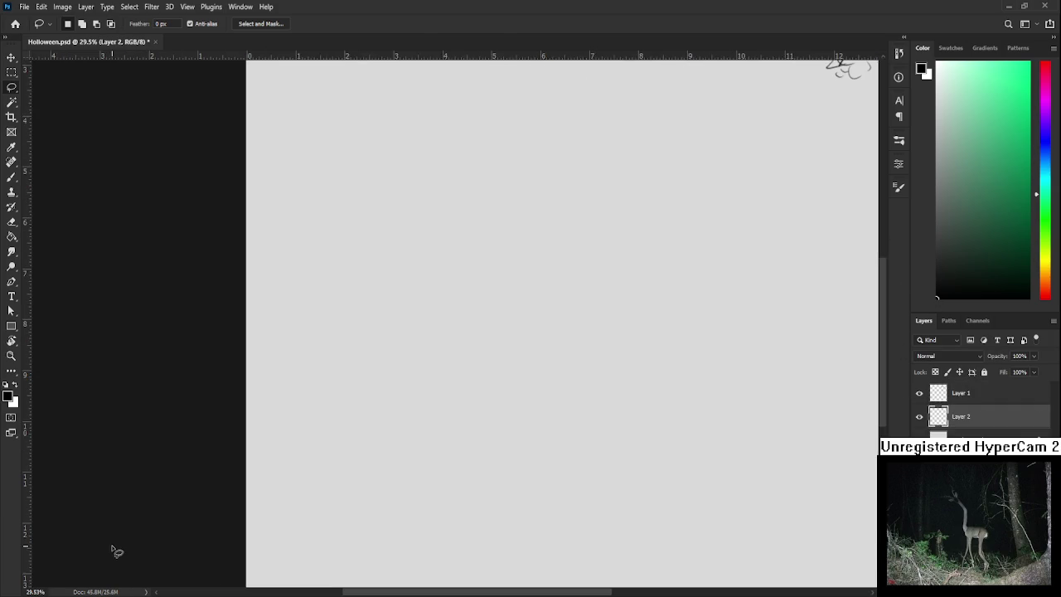
pyautogui.press('b')
pyautogui.scroll(-1, 298, 456)
# Sketch the first two small thumbnails near the bottom-left, undoing stray strokes.
pyautogui.moveTo(290, 440)
pyautogui.mouseDown()
pyautogui.moveTo(303, 453)
pyautogui.moveTo(284, 448)
pyautogui.moveTo(305, 459)
pyautogui.moveTo(285, 461)
pyautogui.moveTo(312, 446)
pyautogui.mouseUp()
pyautogui.hotkey('ctrl', 'z')
pyautogui.hotkey('ctrl', 'z')
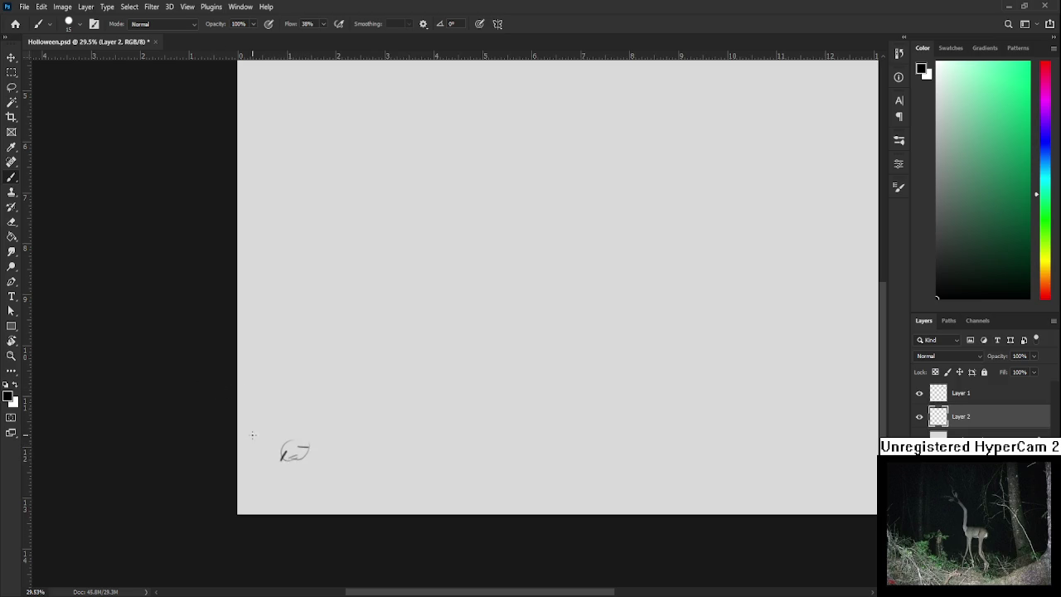
pyautogui.moveTo(276, 453)
pyautogui.mouseDown()
pyautogui.moveTo(278, 443)
pyautogui.moveTo(288, 463)
pyautogui.moveTo(317, 440)
pyautogui.moveTo(269, 454)
pyautogui.moveTo(308, 433)
pyautogui.moveTo(298, 437)
pyautogui.mouseUp()
pyautogui.moveTo(295, 460)
pyautogui.mouseDown()
pyautogui.moveTo(292, 471)
pyautogui.moveTo(303, 467)
pyautogui.moveTo(276, 480)
pyautogui.moveTo(313, 464)
pyautogui.mouseUp()
pyautogui.moveTo(365, 449)
pyautogui.mouseDown()
pyautogui.moveTo(353, 462)
pyautogui.moveTo(367, 459)
pyautogui.moveTo(359, 477)
pyautogui.moveTo(360, 452)
pyautogui.mouseUp()
pyautogui.hotkey('ctrl', 'z')
pyautogui.moveTo(355, 443)
pyautogui.mouseDown()
pyautogui.moveTo(348, 453)
pyautogui.moveTo(373, 449)
pyautogui.moveTo(345, 455)
pyautogui.mouseUp()
pyautogui.moveTo(345, 453)
pyautogui.mouseDown()
pyautogui.moveTo(373, 446)
pyautogui.moveTo(368, 457)
pyautogui.mouseUp()
# Fill in the second thumbnail's head and draw the curved arc of the third thumbnail.
pyautogui.moveTo(380, 455)
pyautogui.mouseDown()
pyautogui.moveTo(379, 473)
pyautogui.moveTo(380, 458)
pyautogui.moveTo(401, 458)
pyautogui.moveTo(382, 465)
pyautogui.moveTo(398, 474)
pyautogui.moveTo(386, 461)
pyautogui.mouseUp()
pyautogui.hotkey('ctrl', 'z')
pyautogui.moveTo(389, 445)
pyautogui.mouseDown()
pyautogui.moveTo(396, 464)
pyautogui.moveTo(383, 454)
pyautogui.moveTo(397, 447)
pyautogui.mouseUp()
pyautogui.hotkey('ctrl', 'z')
pyautogui.hotkey('ctrl', 'z')
pyautogui.hotkey('ctrl', 'z')
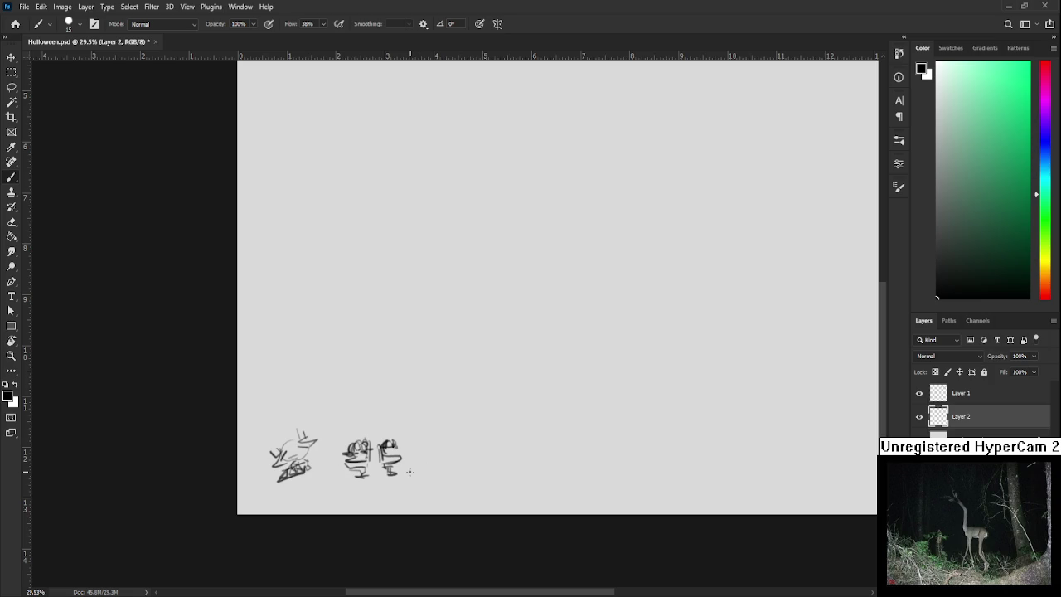
pyautogui.moveTo(390, 443)
pyautogui.mouseDown()
pyautogui.moveTo(403, 461)
pyautogui.moveTo(388, 452)
pyautogui.moveTo(396, 447)
pyautogui.moveTo(387, 462)
pyautogui.mouseUp()
pyautogui.moveTo(446, 476)
pyautogui.mouseDown()
pyautogui.moveTo(464, 454)
pyautogui.moveTo(500, 474)
pyautogui.moveTo(454, 476)
pyautogui.moveTo(504, 473)
pyautogui.mouseUp()
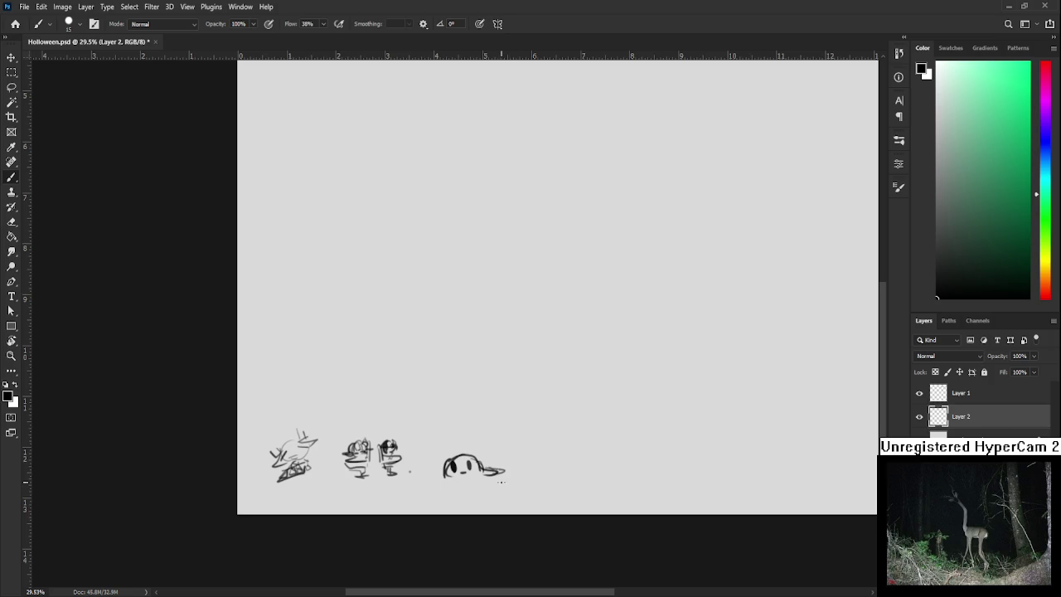
pyautogui.scroll(-1, 500, 481)
# Lasso the three bottom thumbnails and scale them to 72% toward the bottom-left corner.
pyautogui.scroll(-1, 490, 372)
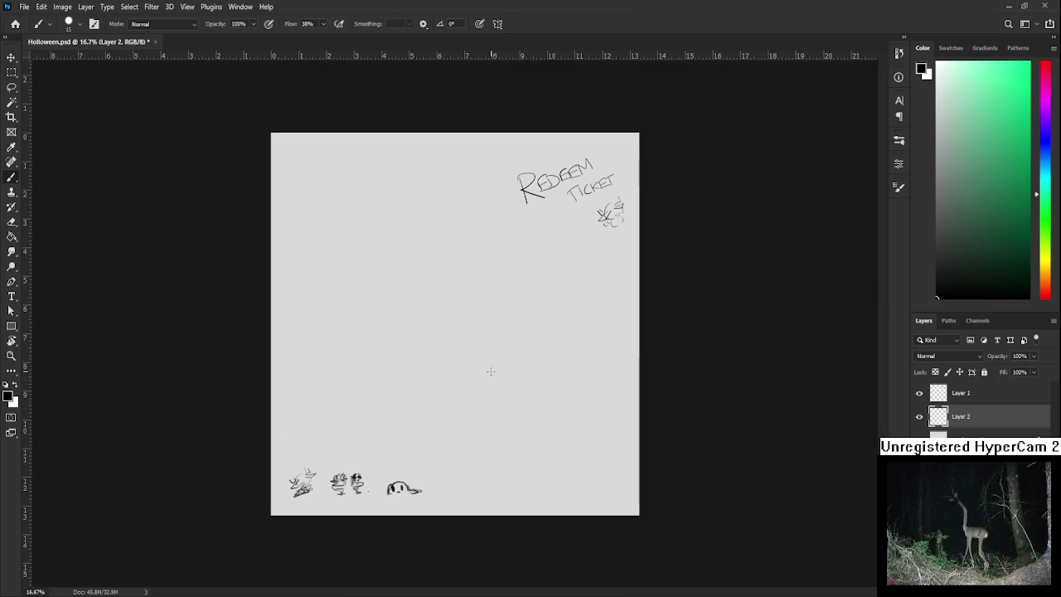
pyautogui.scroll(2, 345, 466)
pyautogui.scroll(-1, 345, 480)
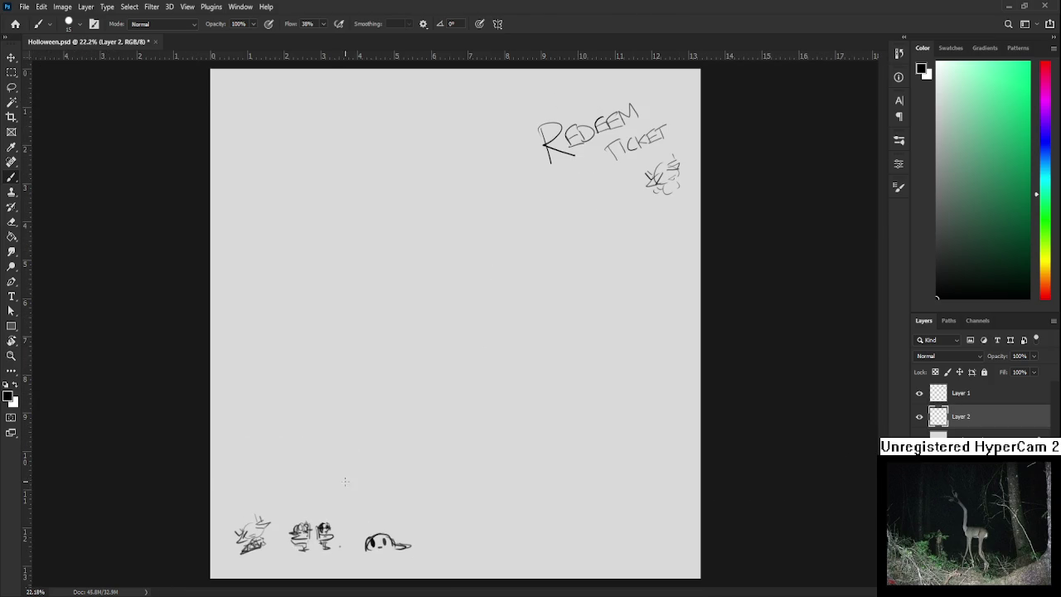
pyautogui.press('l')
pyautogui.moveTo(443, 568); pyautogui.dragTo(583, 553)
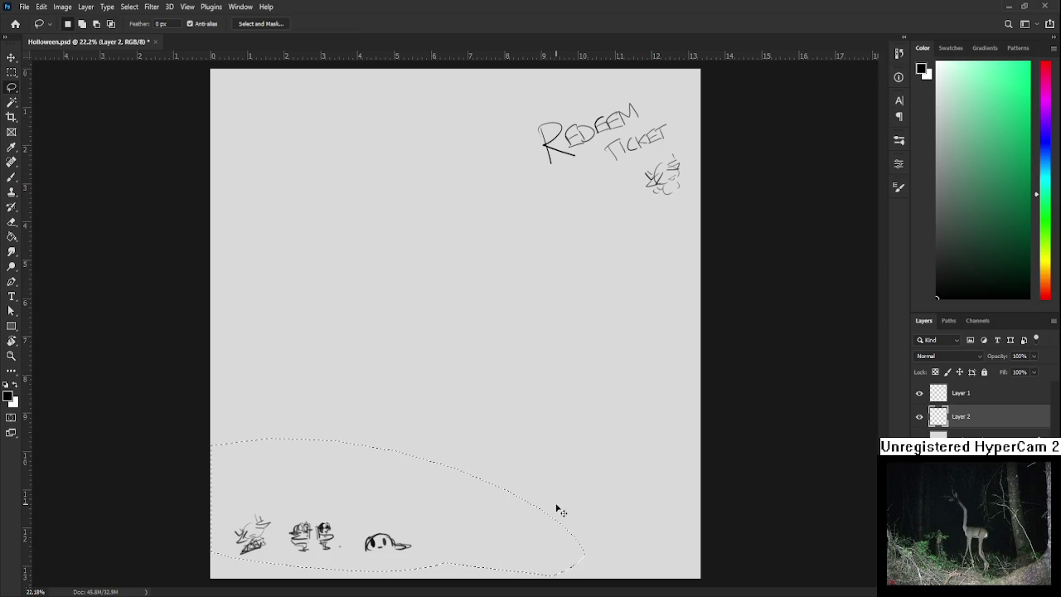
pyautogui.hotkey('ctrl', 't')
pyautogui.moveTo(585, 437); pyautogui.dragTo(464, 484)
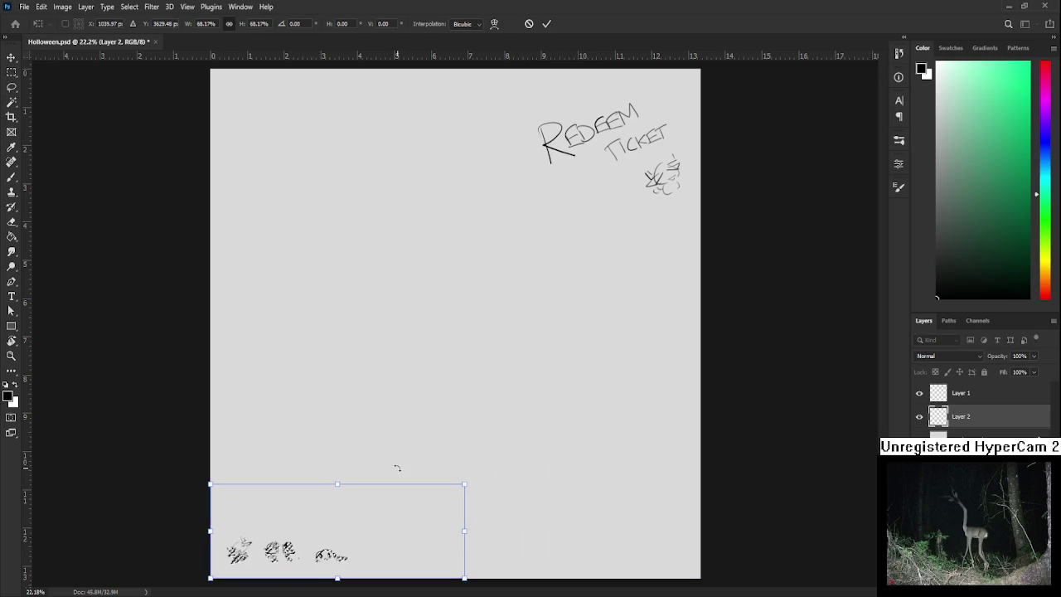
pyautogui.press('Return')
pyautogui.scroll(1, 373, 440)
pyautogui.scroll(3, 372, 428)
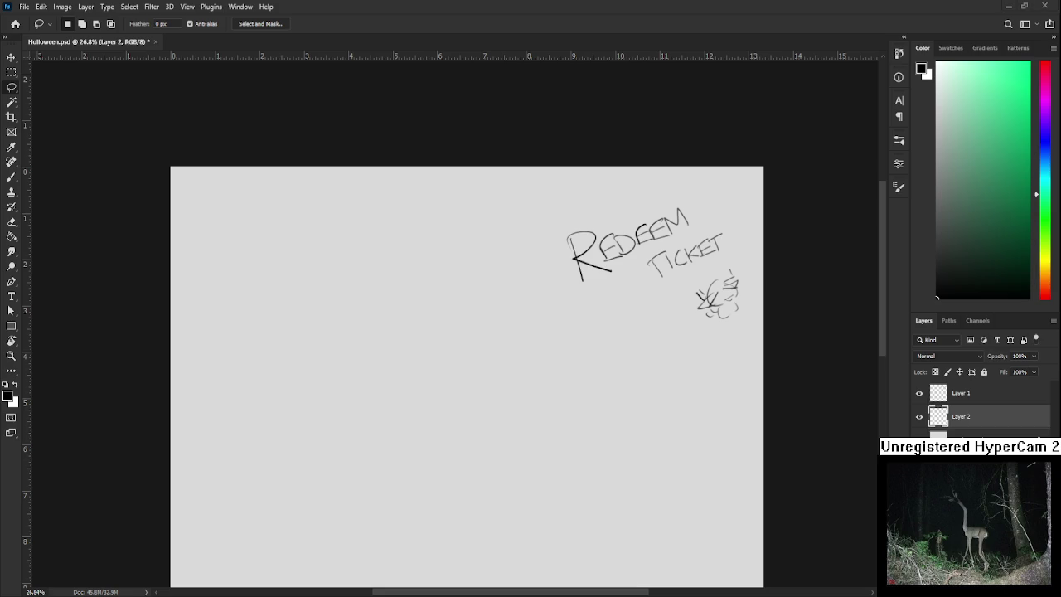
pyautogui.scroll(-1, 401, 370)
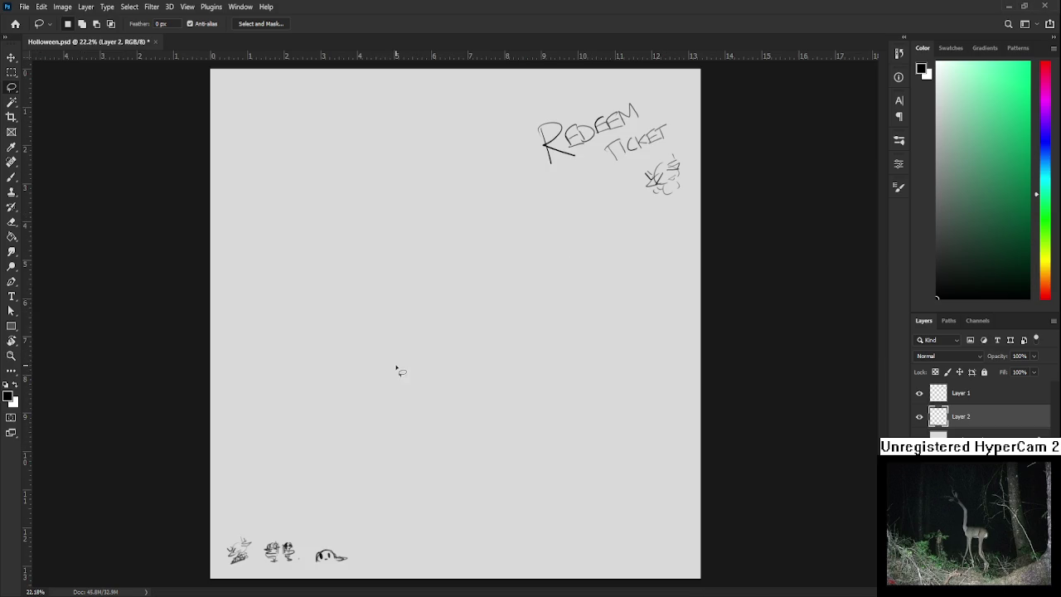
# Try a vertical brush stroke on the canvas and undo it.
pyautogui.press('b')
pyautogui.moveTo(312, 194); pyautogui.dragTo(313, 259)
pyautogui.hotkey('ctrl', 'z')
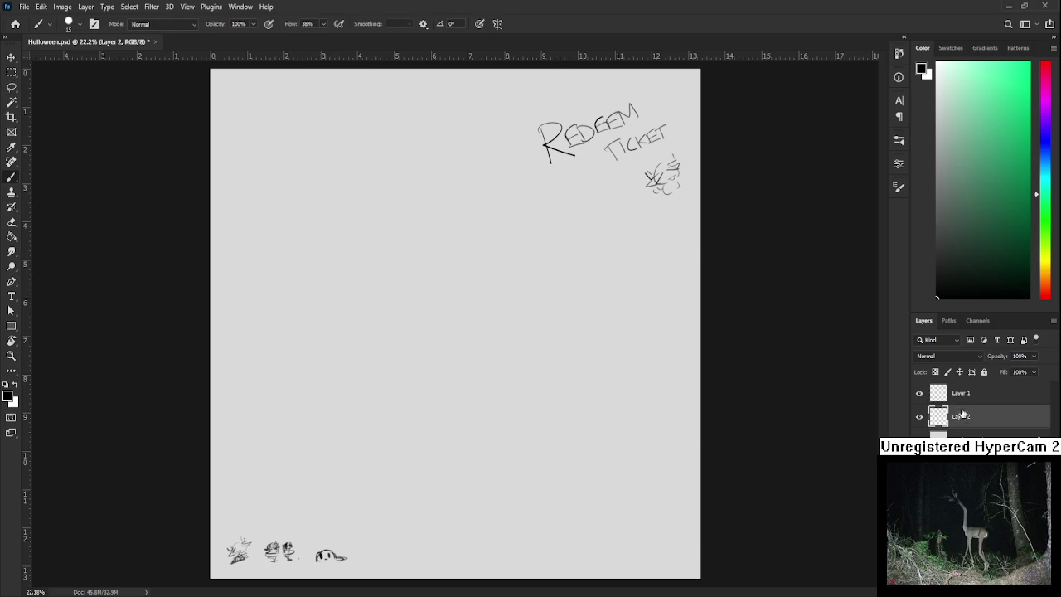
# On Layer 1, brush a rough boxy standing figure with a tall hat in the upper left.
pyautogui.click(963, 398)
pyautogui.moveTo(303, 153)
pyautogui.mouseDown()
pyautogui.moveTo(301, 208)
pyautogui.moveTo(357, 143)
pyautogui.moveTo(318, 191)
pyautogui.moveTo(346, 191)
pyautogui.moveTo(350, 213)
pyautogui.moveTo(357, 206)
pyautogui.moveTo(331, 258)
pyautogui.mouseUp()
pyautogui.hotkey('ctrl', 'z')
pyautogui.hotkey('ctrl', 'z')
pyautogui.hotkey('ctrl', 'z')
pyautogui.moveTo(320, 197); pyautogui.dragTo(340, 245)
pyautogui.moveTo(351, 204); pyautogui.dragTo(349, 250)
pyautogui.moveTo(348, 247); pyautogui.dragTo(333, 264)
pyautogui.moveTo(365, 192)
pyautogui.mouseDown()
pyautogui.moveTo(361, 231)
pyautogui.moveTo(406, 218)
pyautogui.moveTo(375, 174)
pyautogui.moveTo(383, 187)
pyautogui.mouseUp()
pyautogui.hotkey('ctrl', 'z')
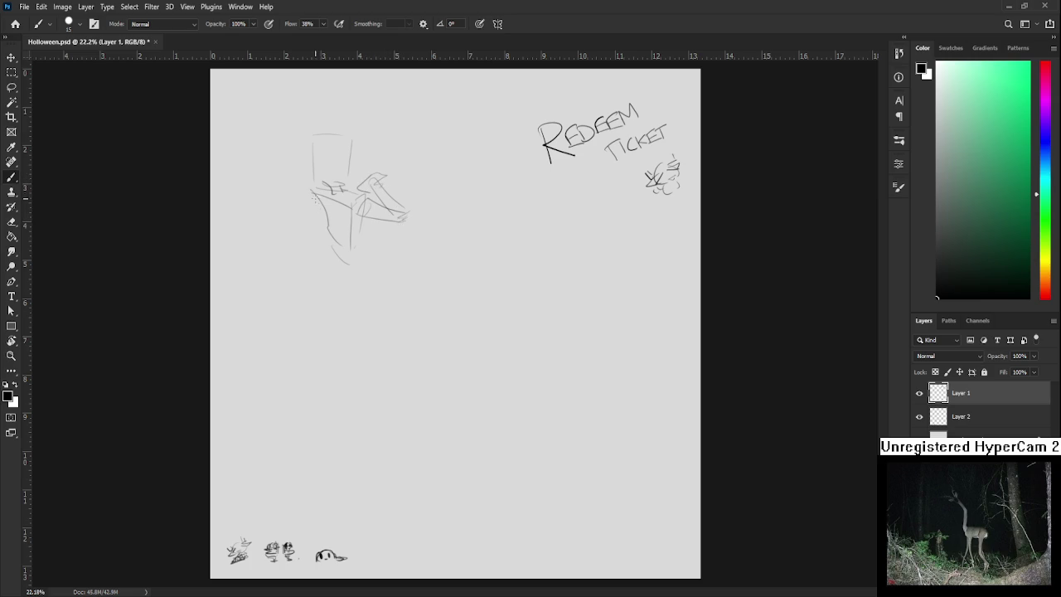
pyautogui.moveTo(324, 199); pyautogui.dragTo(319, 234)
pyautogui.moveTo(313, 194)
pyautogui.mouseDown()
pyautogui.moveTo(308, 243)
pyautogui.moveTo(328, 260)
pyautogui.moveTo(353, 273)
pyautogui.moveTo(377, 238)
pyautogui.mouseUp()
pyautogui.hotkey('ctrl', 'z')
# Lasso the figure's head and scale it down to 93.55%.
pyautogui.press('l')
pyautogui.moveTo(352, 187); pyautogui.dragTo(340, 189)
pyautogui.hotkey('ctrl', 't')
pyautogui.moveTo(374, 107)
pyautogui.mouseDown()
pyautogui.moveTo(351, 152)
pyautogui.moveTo(383, 143)
pyautogui.moveTo(352, 162)
pyautogui.mouseUp()
pyautogui.press('Return')
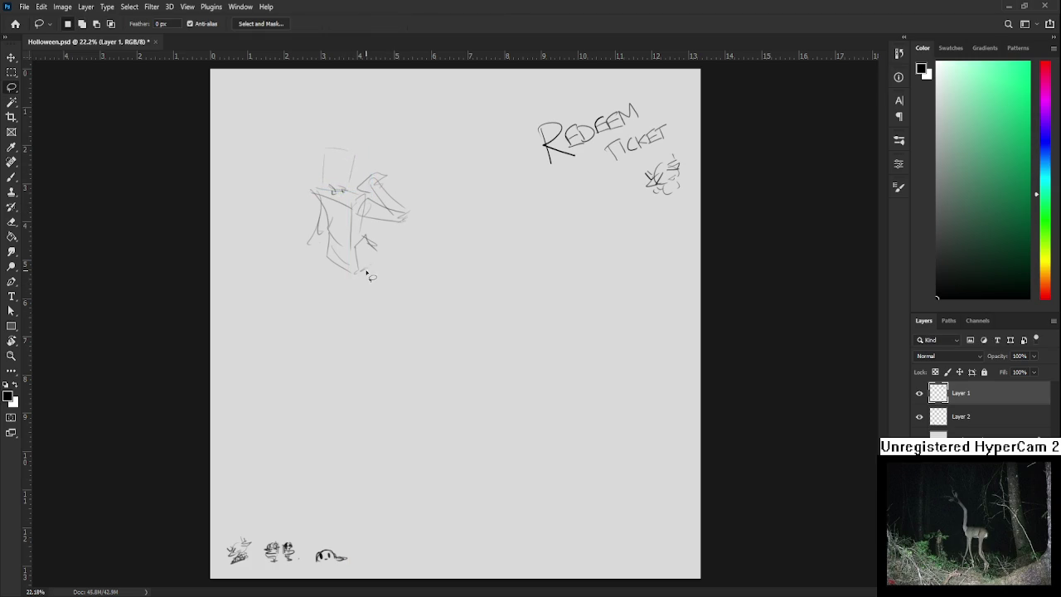
# Zoom in on the head and brush a face with an open mouth beneath the tall hat.
pyautogui.keyDown('alt'); pyautogui.scroll(4, 316, 382); pyautogui.keyUp('alt')
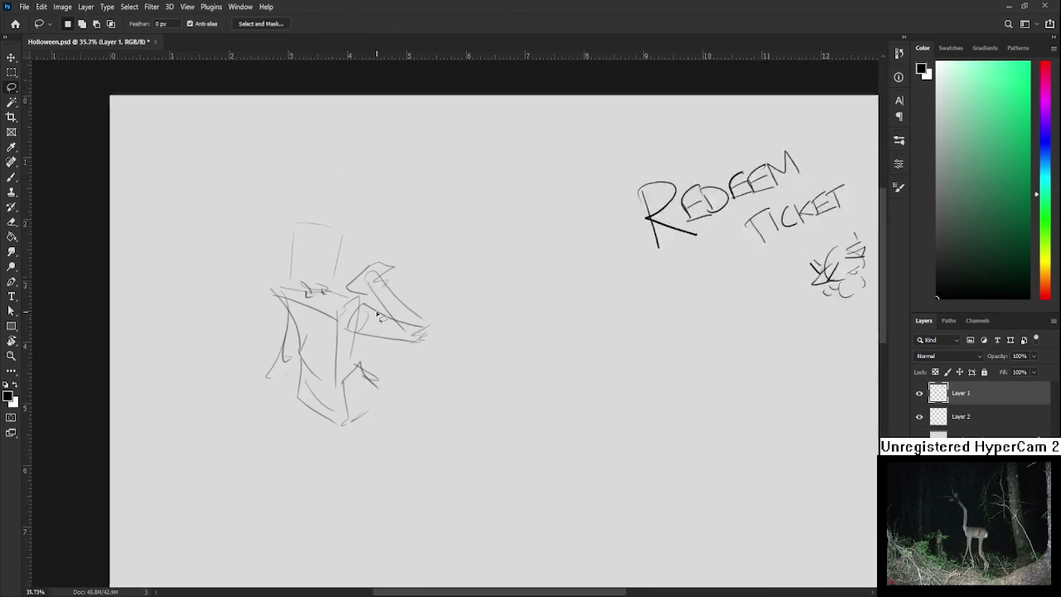
pyautogui.moveTo(316, 382)
pyautogui.mouseDown()
pyautogui.moveTo(350, 284)
pyautogui.moveTo(340, 369)
pyautogui.mouseUp()
pyautogui.hotkey('ctrl', 't')
pyautogui.press('Return')
pyautogui.hotkey('ctrl', 'd')
pyautogui.press('b')
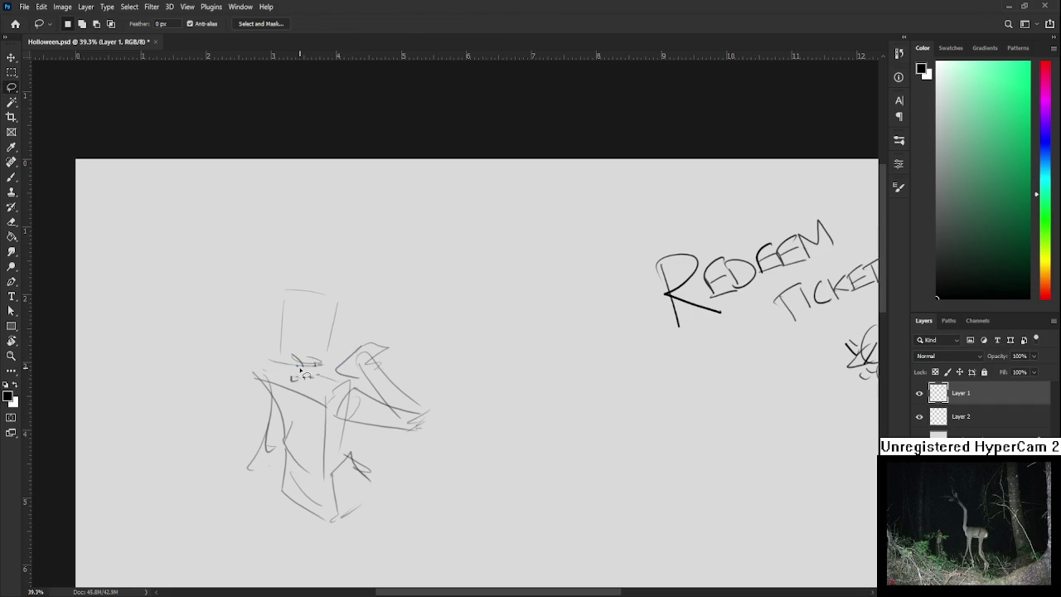
pyautogui.moveTo(315, 364)
pyautogui.mouseDown()
pyautogui.moveTo(318, 383)
pyautogui.moveTo(346, 380)
pyautogui.mouseUp()
pyautogui.hotkey('ctrl', 'z')
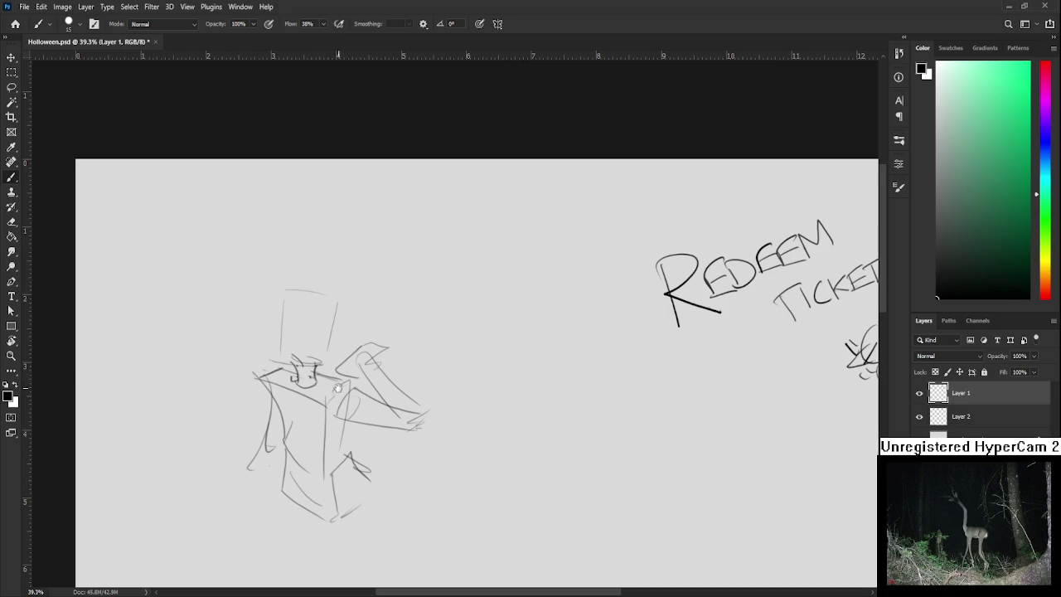
pyautogui.press('e')
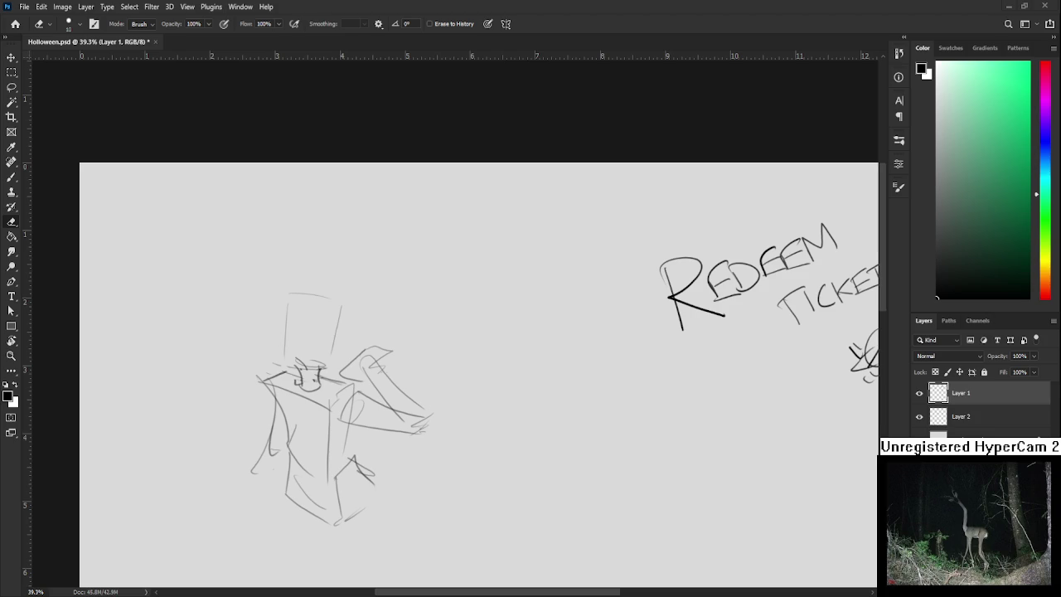
pyautogui.scroll(-3, 395, 436)
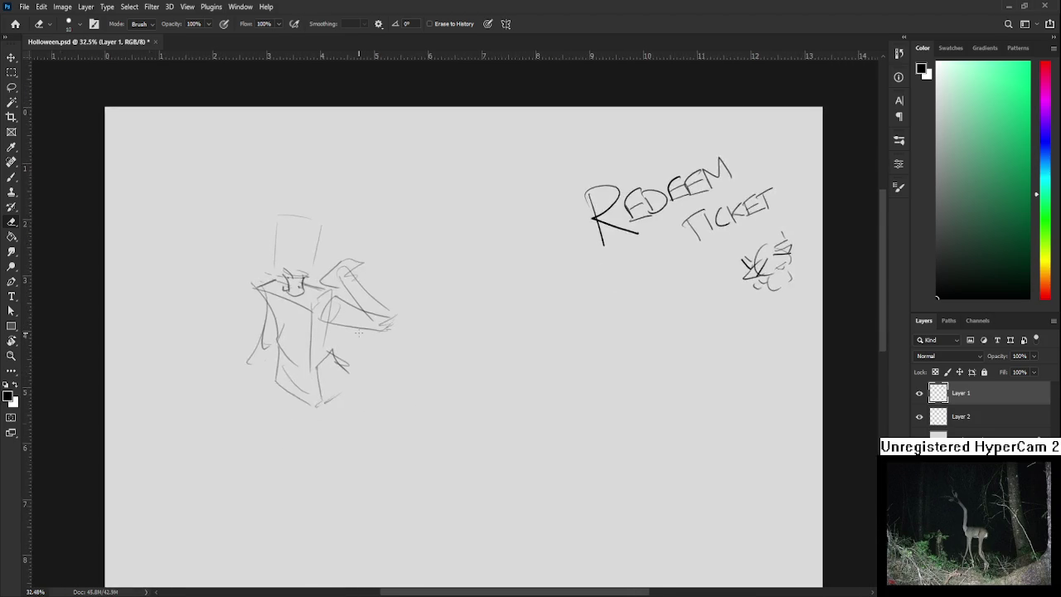
# Lasso the figure sketch and warp it to bend its hat, face and left side.
pyautogui.press('l')
pyautogui.moveTo(409, 377); pyautogui.dragTo(406, 388)
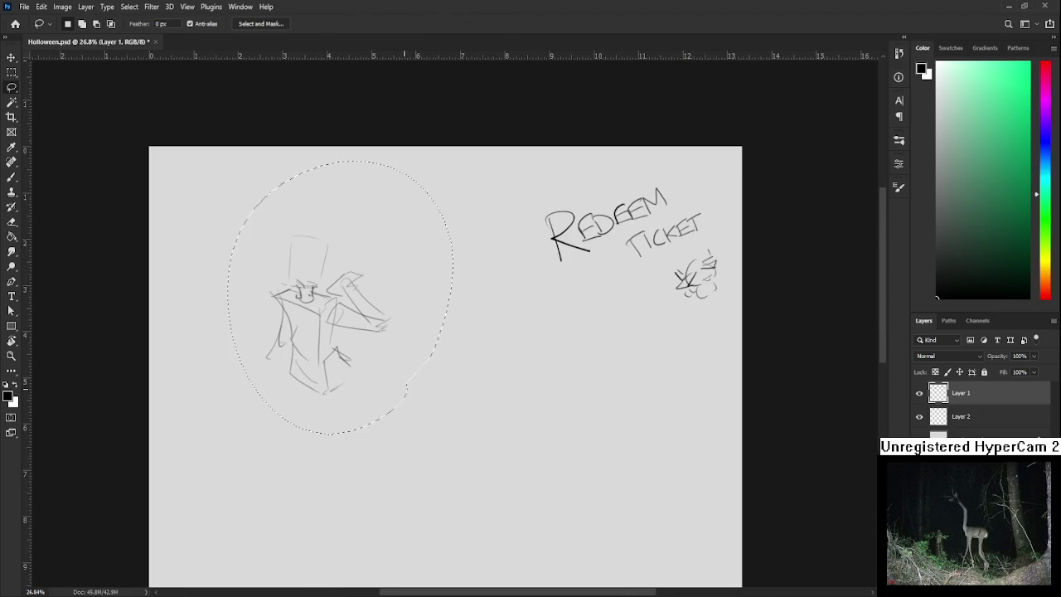
pyautogui.hotkey('ctrl', 't')
pyautogui.rightClick(442, 447)
pyautogui.click(375, 364)
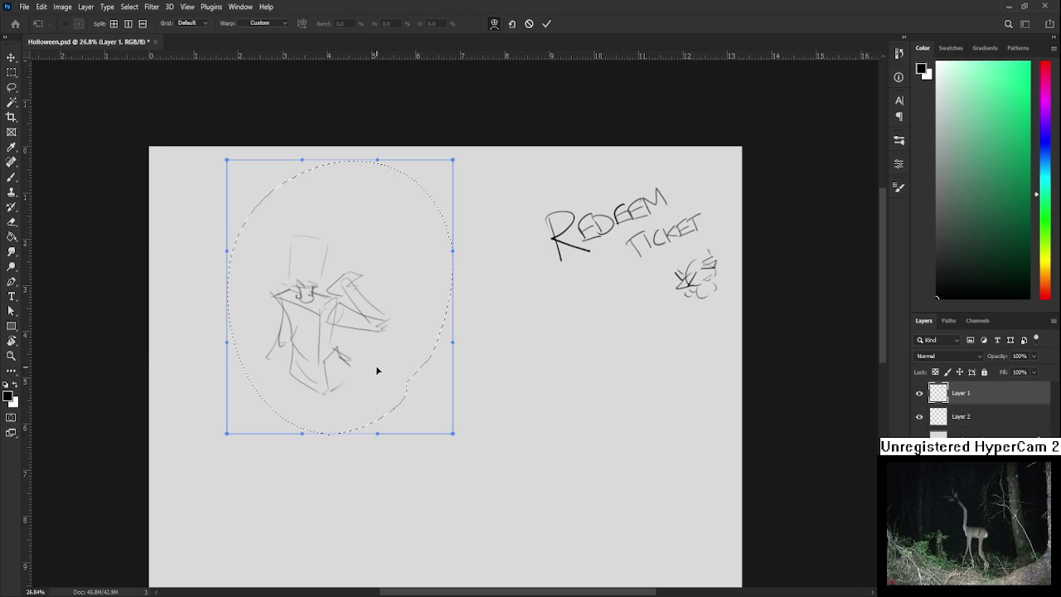
pyautogui.moveTo(350, 341); pyautogui.dragTo(282, 325)
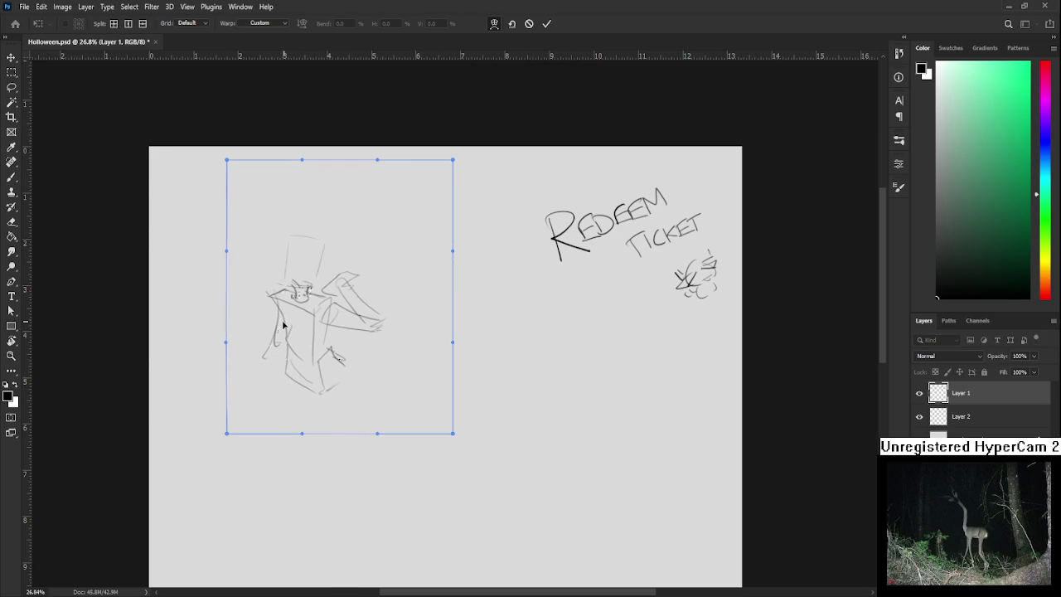
pyautogui.press('Return')
pyautogui.scroll(-2, 484, 414)
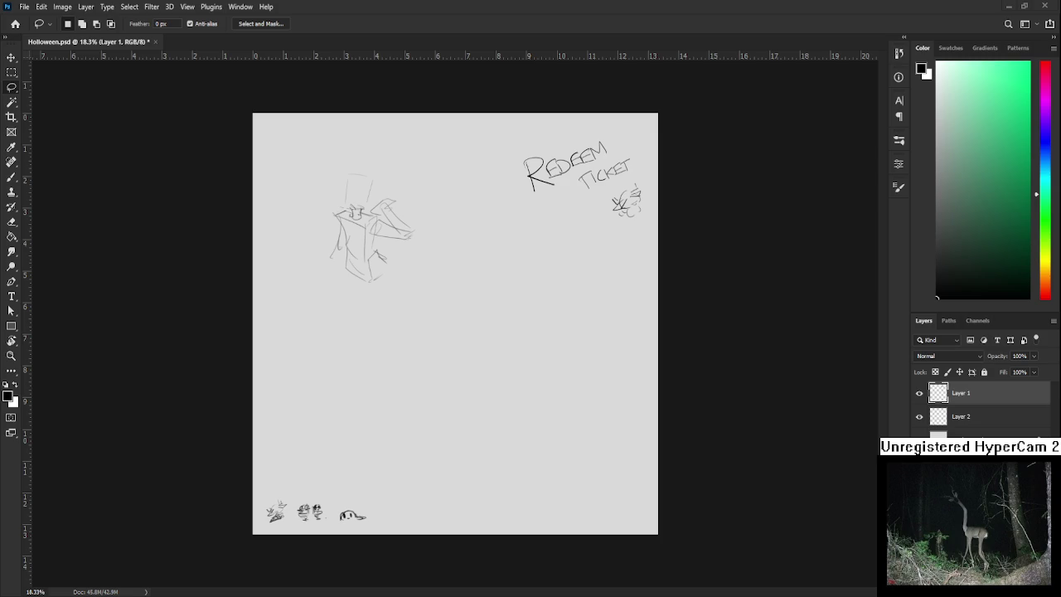
# Zoom in and tilt the canvas view about 9 degrees.
pyautogui.scroll(5, 421, 222)
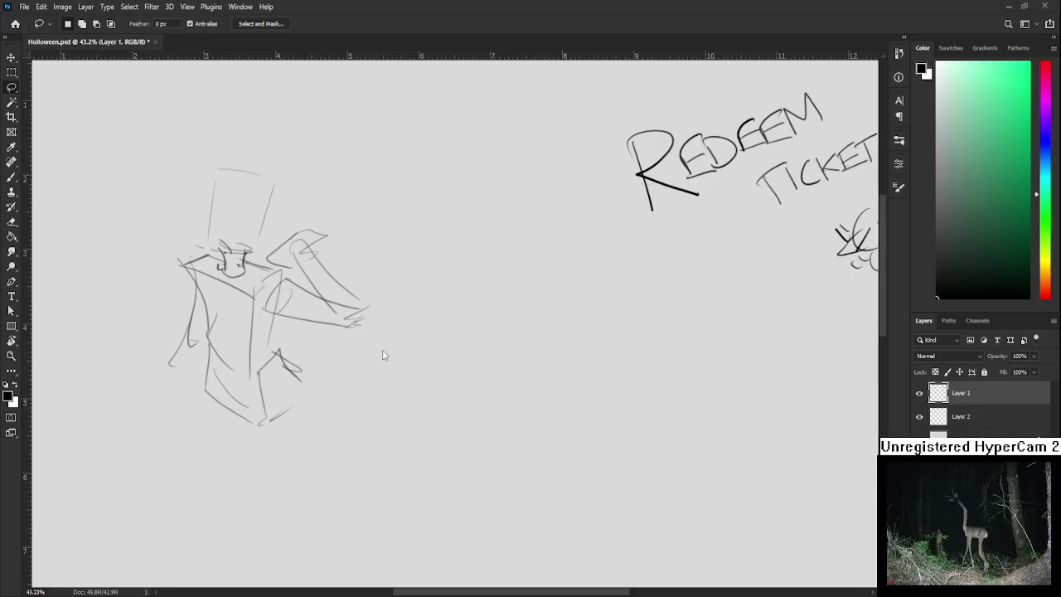
pyautogui.press('r')
pyautogui.moveTo(740, 481); pyautogui.dragTo(766, 433)
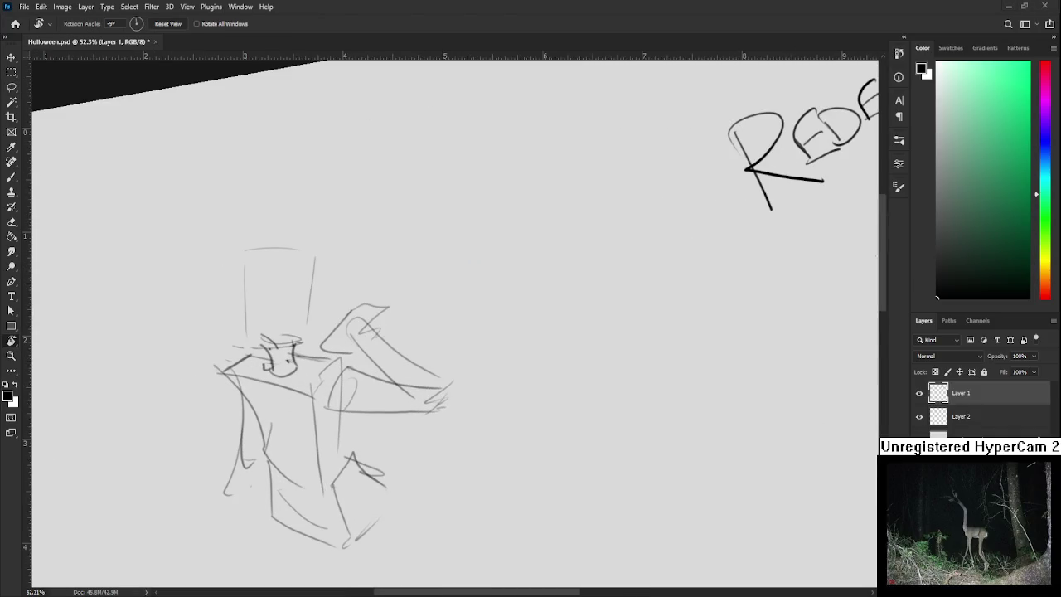
pyautogui.press('b')
pyautogui.moveTo(232, 304); pyautogui.dragTo(268, 292)
pyautogui.hotkey('ctrl', 'z')
pyautogui.hotkey('ctrl', 'z')
pyautogui.hotkey('ctrl', 'z')
pyautogui.hotkey('ctrl', 'z')
pyautogui.hotkey('ctrl', 'z')
pyautogui.hotkey('ctrl', 'z')
# Brush two eyes, an oval face outline and a small bun atop the head.
pyautogui.press('r')
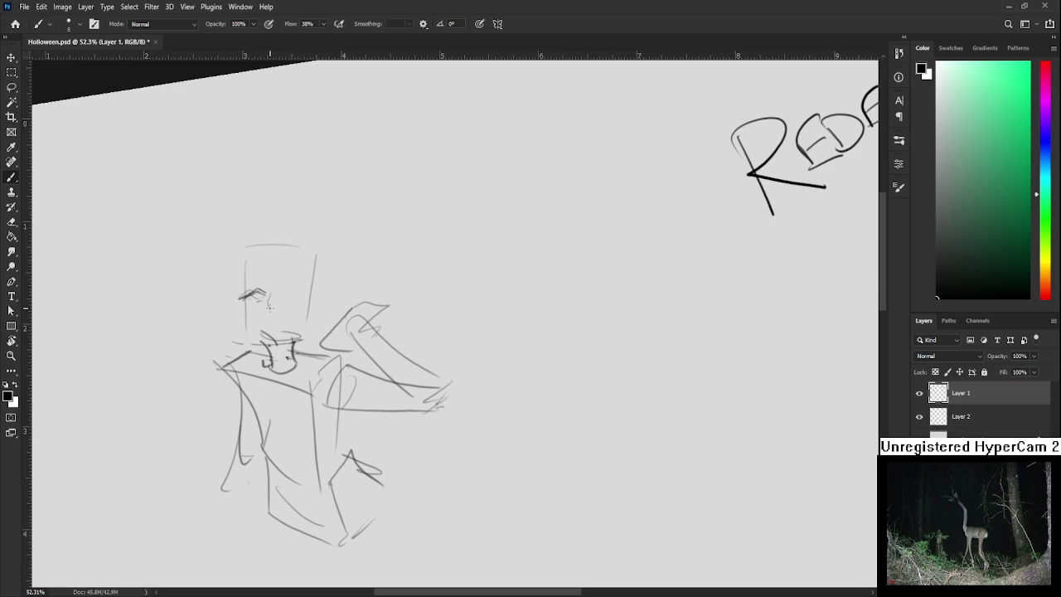
pyautogui.moveTo(289, 293); pyautogui.dragTo(301, 292)
pyautogui.moveTo(286, 292); pyautogui.dragTo(299, 294)
pyautogui.moveTo(274, 253)
pyautogui.mouseDown()
pyautogui.moveTo(250, 305)
pyautogui.moveTo(306, 304)
pyautogui.mouseUp()
pyautogui.moveTo(290, 267); pyautogui.dragTo(304, 319)
pyautogui.moveTo(274, 257); pyautogui.dragTo(283, 254)
pyautogui.hotkey('ctrl', 'z')
pyautogui.press('e')
pyautogui.press('b')
pyautogui.press('e')
pyautogui.press('b')
# Tilt the canvas view about 8 degrees and loosely lasso the character's head.
pyautogui.press('r')
pyautogui.moveTo(293, 300)
pyautogui.mouseDown()
pyautogui.moveTo(344, 347)
pyautogui.moveTo(335, 330)
pyautogui.mouseUp()
pyautogui.press('b')
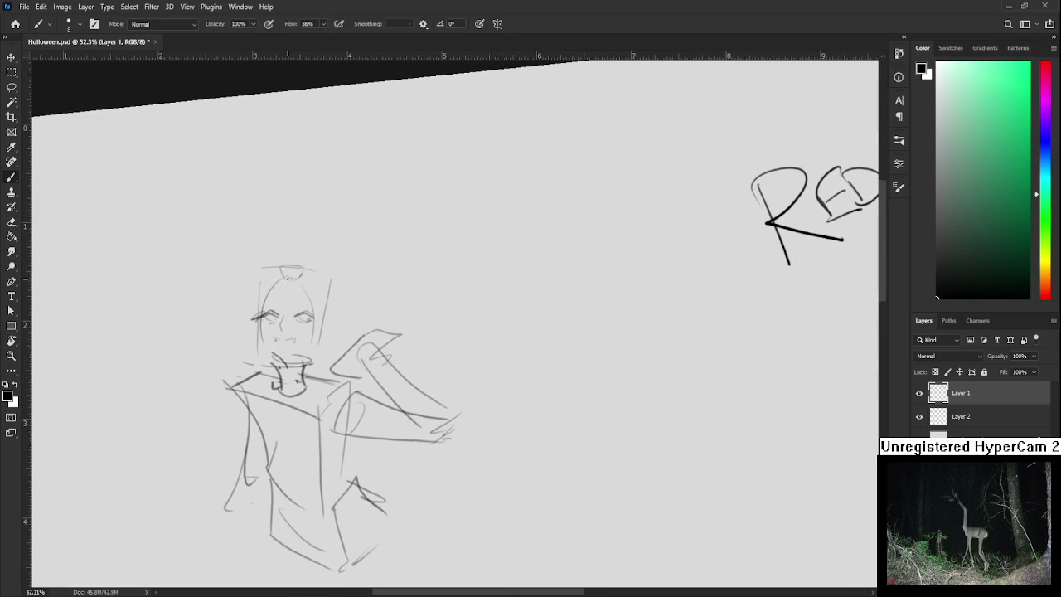
pyautogui.press('l')
pyautogui.moveTo(292, 290)
pyautogui.mouseDown()
pyautogui.moveTo(339, 261)
pyautogui.moveTo(348, 294)
pyautogui.mouseUp()
# Sketch hair strokes around the head and redraw the right horn taller and darker.
pyautogui.hotkey('ctrl', 't')
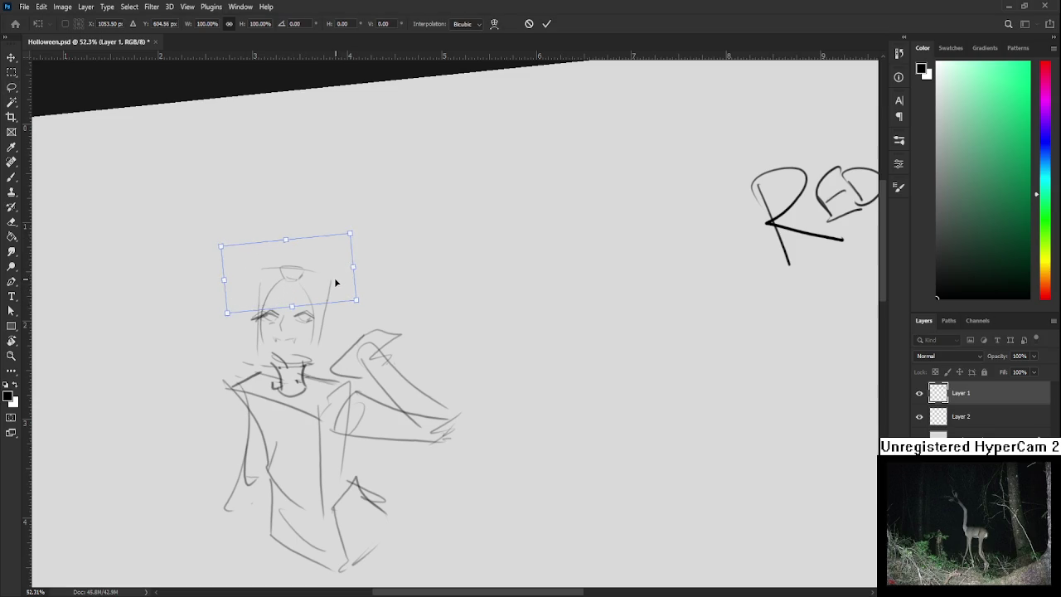
pyautogui.press('Return')
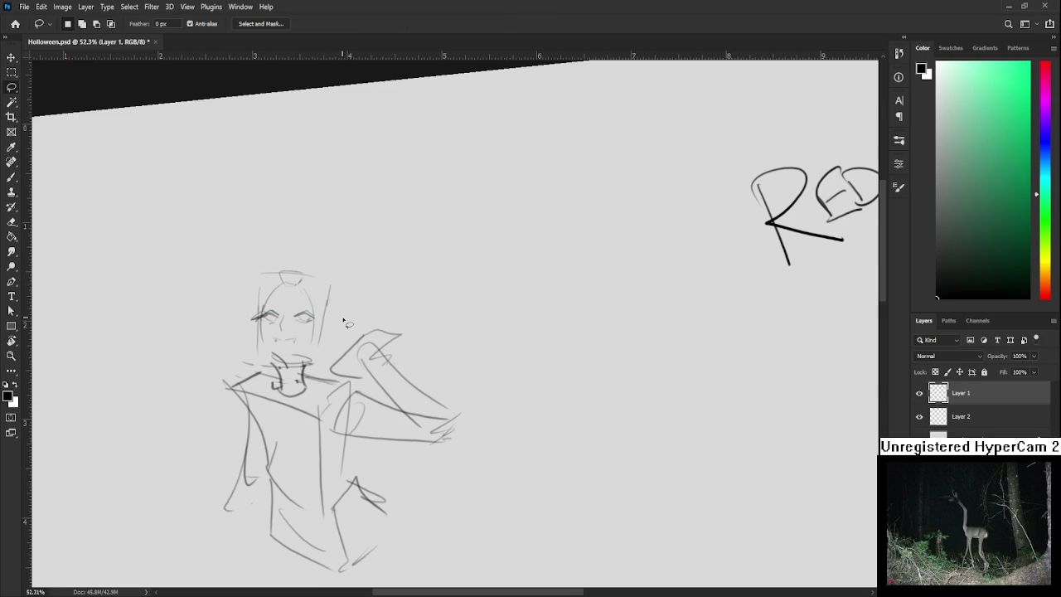
pyautogui.press('b')
pyautogui.moveTo(283, 272); pyautogui.dragTo(249, 315)
pyautogui.moveTo(281, 271); pyautogui.dragTo(249, 333)
pyautogui.moveTo(255, 294); pyautogui.dragTo(249, 330)
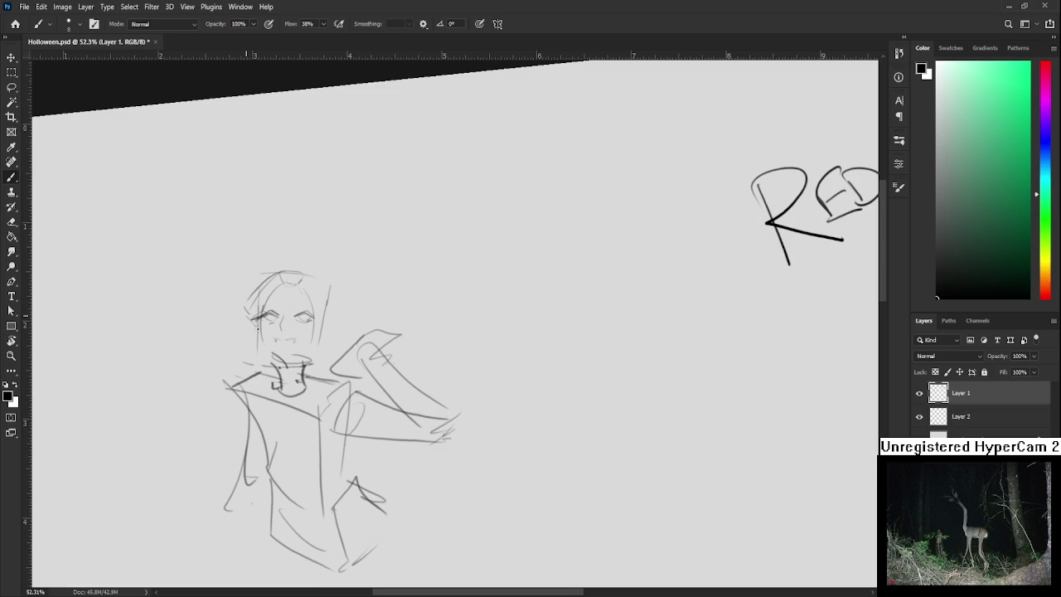
pyautogui.moveTo(335, 299)
pyautogui.mouseDown()
pyautogui.moveTo(318, 305)
pyautogui.moveTo(300, 343)
pyautogui.mouseUp()
pyautogui.hotkey('ctrl', 'z')
pyautogui.moveTo(292, 280); pyautogui.dragTo(315, 321)
pyautogui.hotkey('ctrl', 'z')
pyautogui.hotkey('ctrl', 'z')
pyautogui.moveTo(295, 281)
pyautogui.mouseDown()
pyautogui.moveTo(316, 320)
pyautogui.moveTo(295, 272)
pyautogui.moveTo(252, 266)
pyautogui.moveTo(298, 272)
pyautogui.mouseUp()
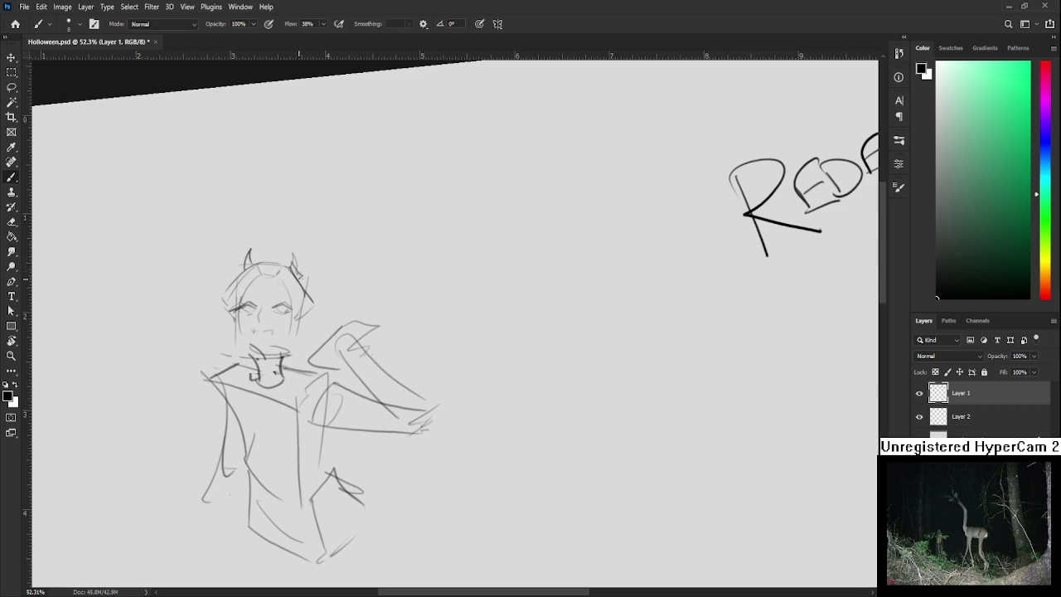
pyautogui.moveTo(292, 268); pyautogui.dragTo(298, 270)
# Add strokes along both sides of the face and turn the canvas view upright.
pyautogui.scroll(1, 347, 297)
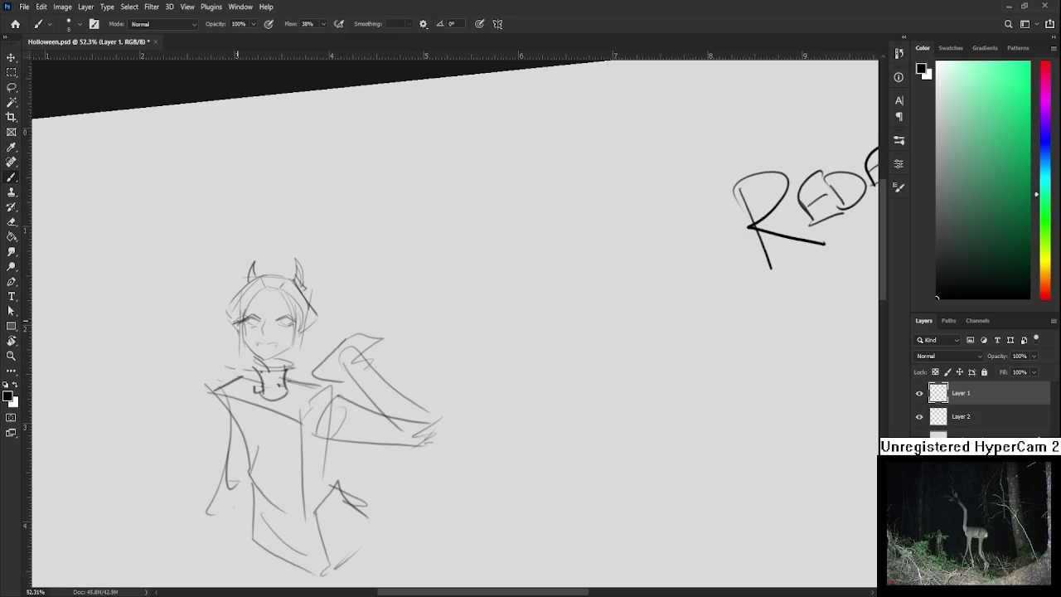
pyautogui.moveTo(238, 295); pyautogui.dragTo(225, 340)
pyautogui.moveTo(307, 334); pyautogui.dragTo(303, 371)
pyautogui.press('r')
pyautogui.moveTo(320, 321); pyautogui.dragTo(330, 333)
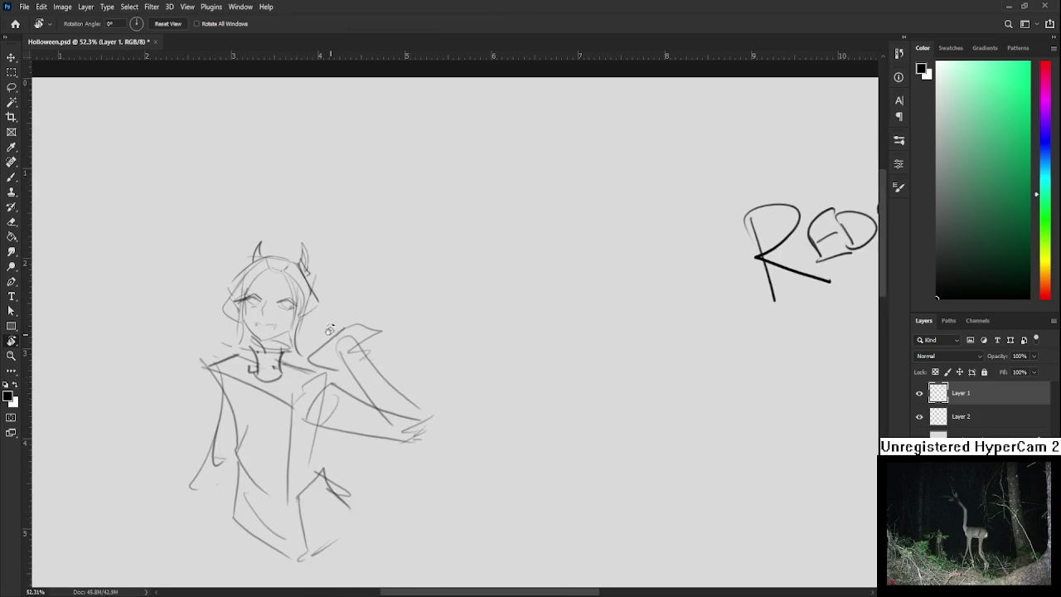
# Lasso the head, skew it slightly and nudge it a little to the right.
pyautogui.press('l')
pyautogui.moveTo(189, 296)
pyautogui.mouseDown()
pyautogui.moveTo(322, 380)
pyautogui.moveTo(248, 381)
pyautogui.mouseUp()
pyautogui.hotkey('ctrl', 't')
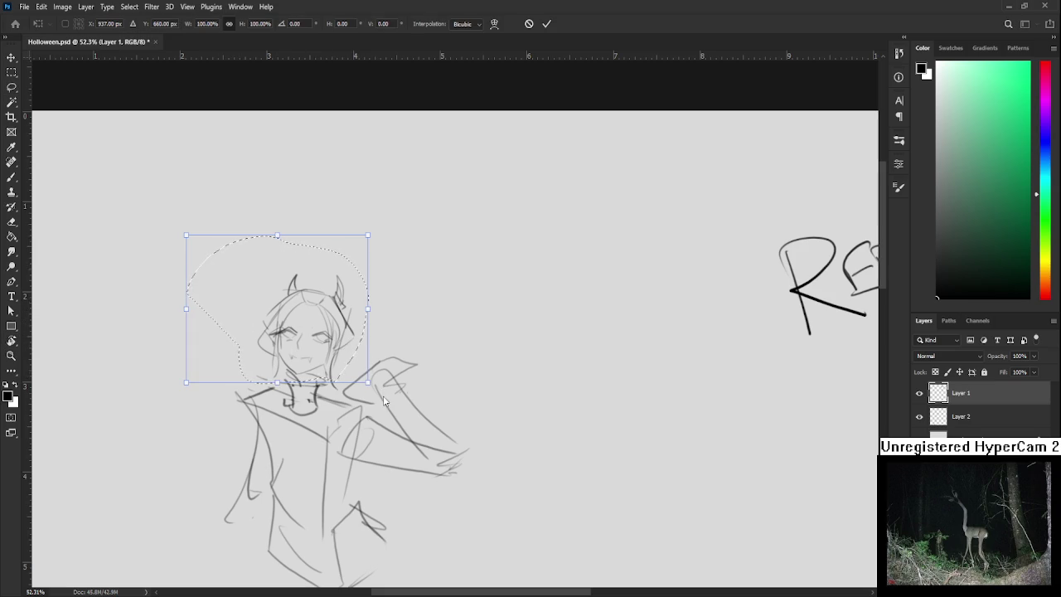
pyautogui.moveTo(367, 309); pyautogui.dragTo(367, 321)
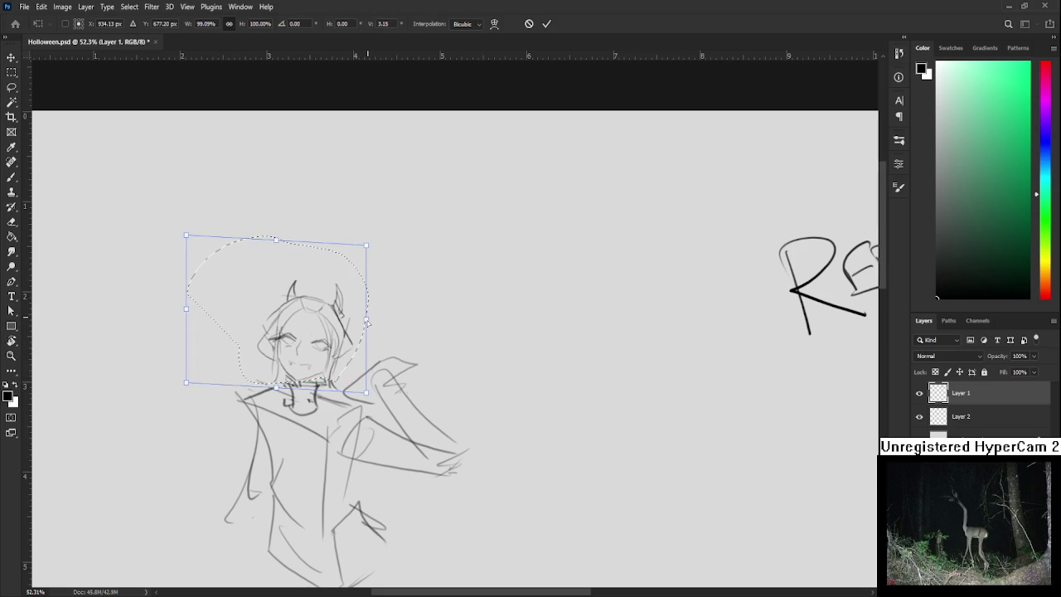
pyautogui.moveTo(321, 349); pyautogui.dragTo(324, 350)
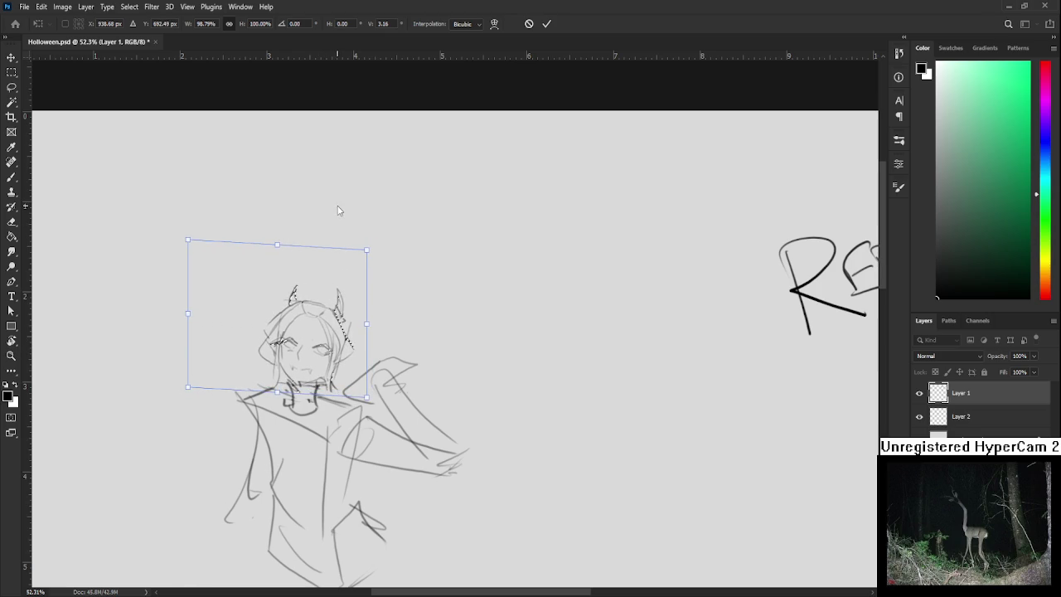
pyautogui.press('Return')
# Sketch a choker band around the neck with a small pendant beneath it.
pyautogui.keyDown('alt'); pyautogui.scroll(1, 378, 342); pyautogui.keyUp('alt')
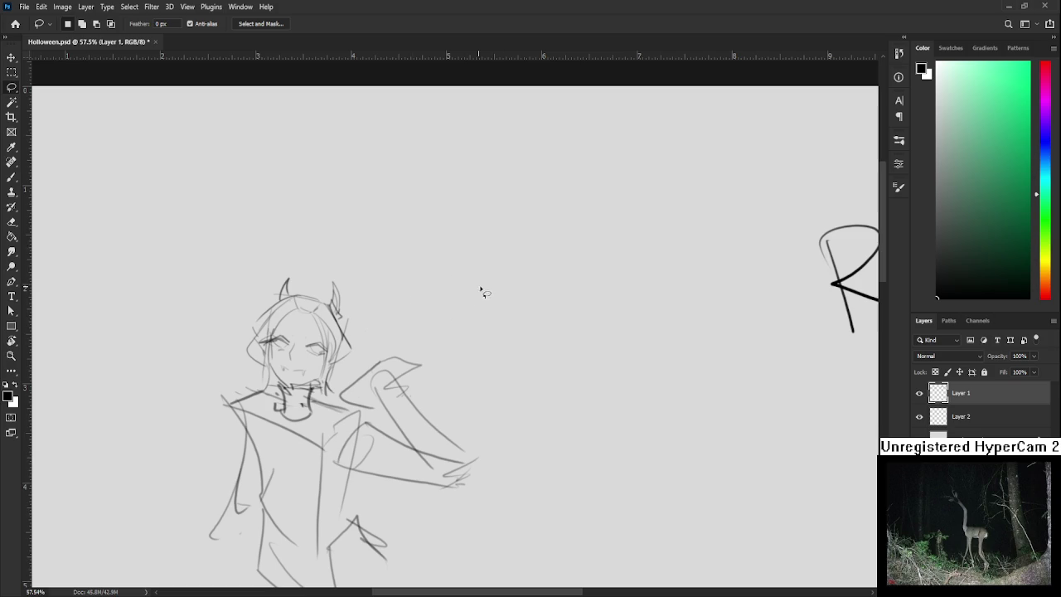
pyautogui.press('b')
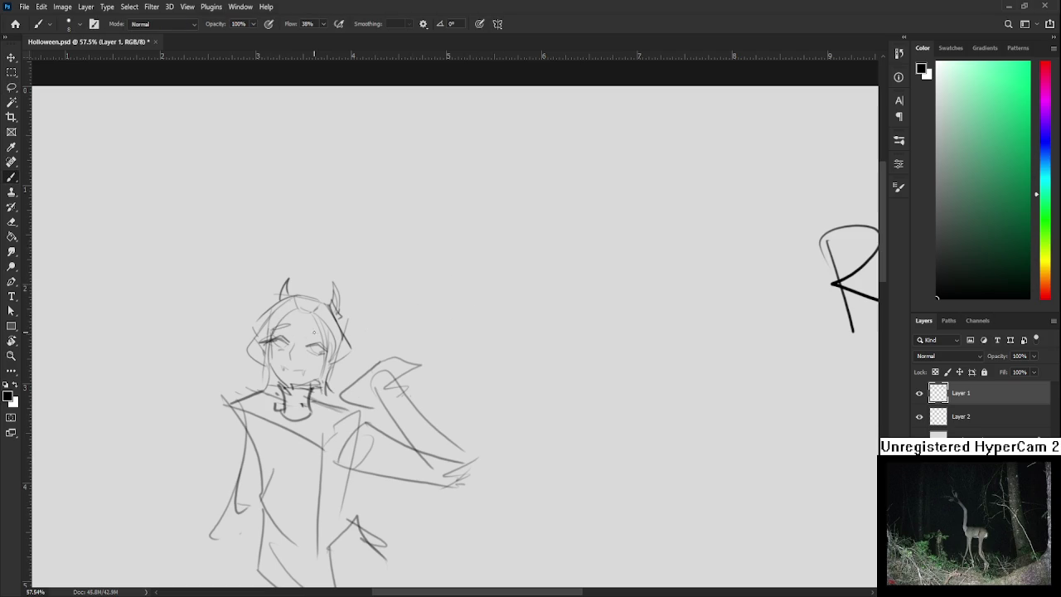
pyautogui.moveTo(308, 360); pyautogui.dragTo(337, 313)
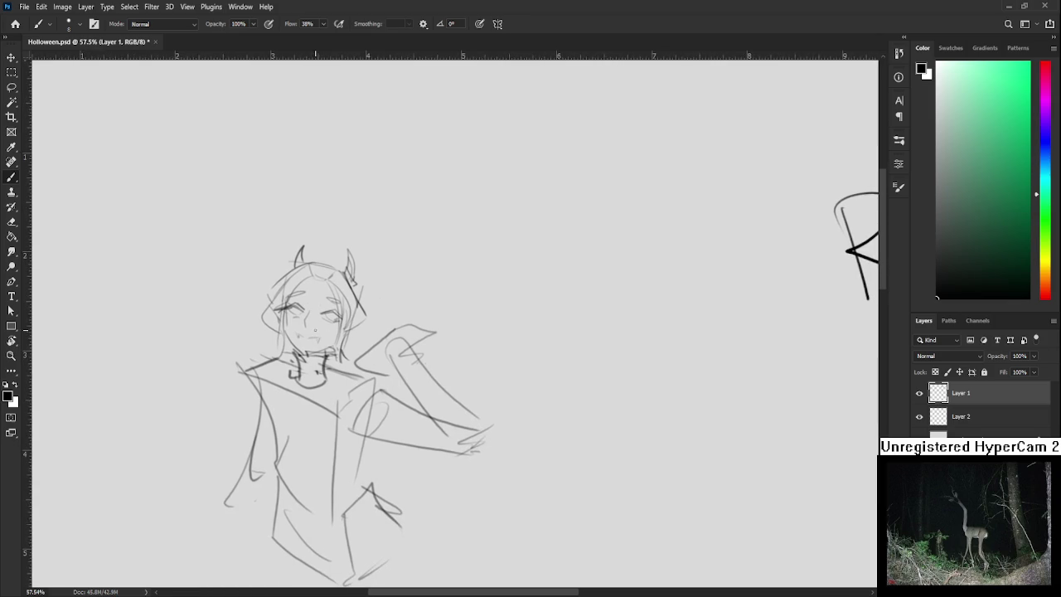
pyautogui.moveTo(308, 400); pyautogui.dragTo(313, 396)
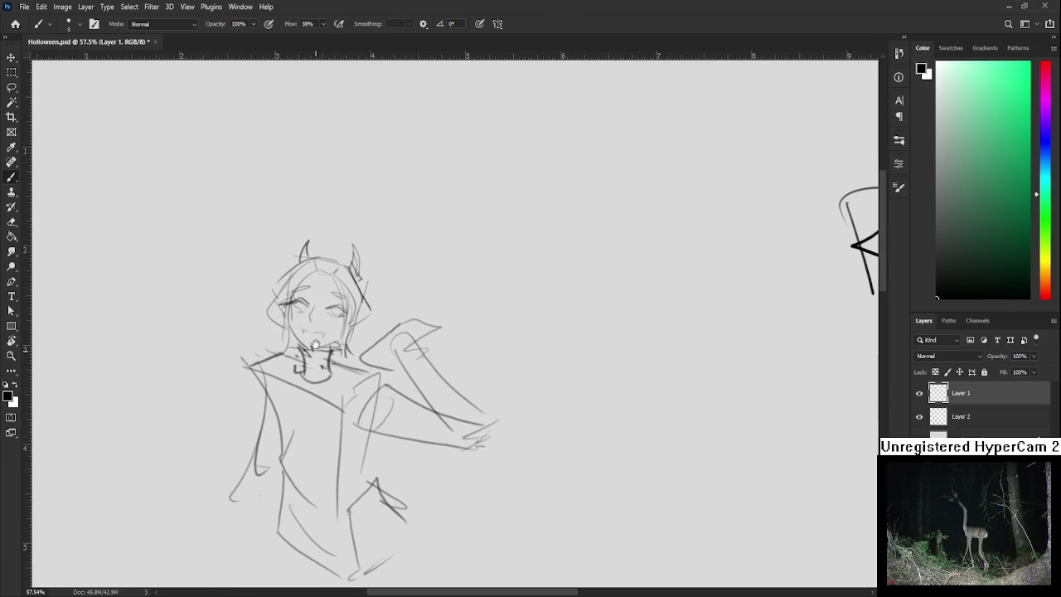
pyautogui.press('e')
pyautogui.press('b')
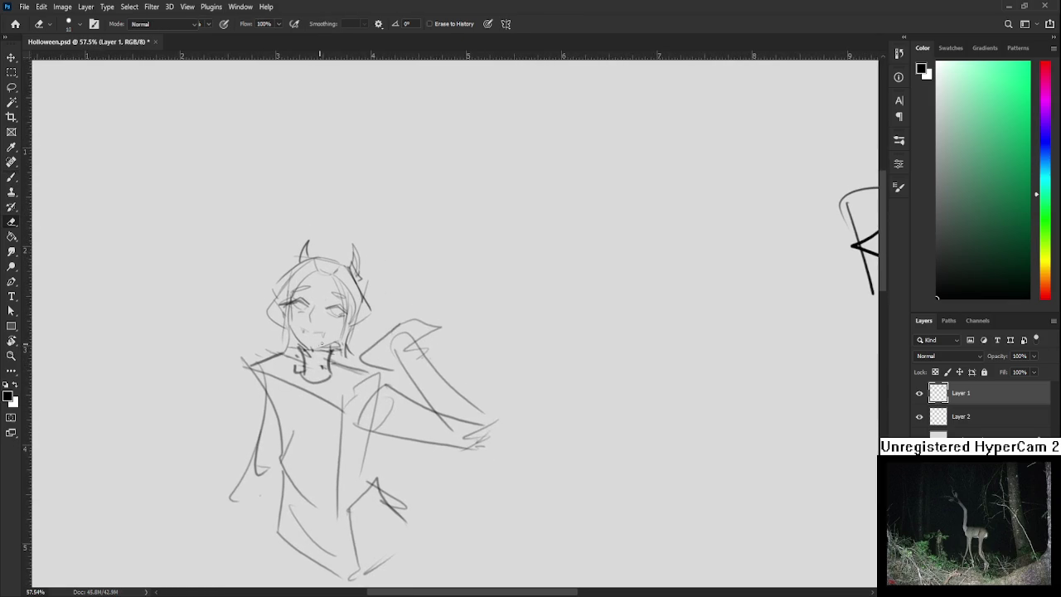
pyautogui.press('e')
pyautogui.moveTo(300, 350); pyautogui.dragTo(298, 340)
pyautogui.press('b')
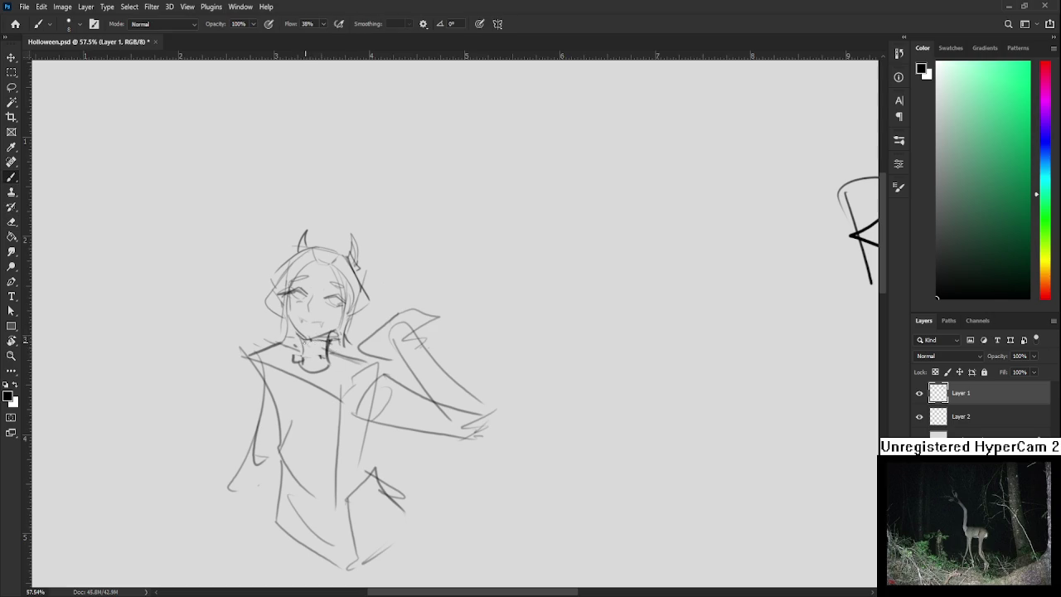
pyautogui.moveTo(300, 342)
pyautogui.mouseDown()
pyautogui.moveTo(324, 341)
pyautogui.moveTo(342, 357)
pyautogui.mouseUp()
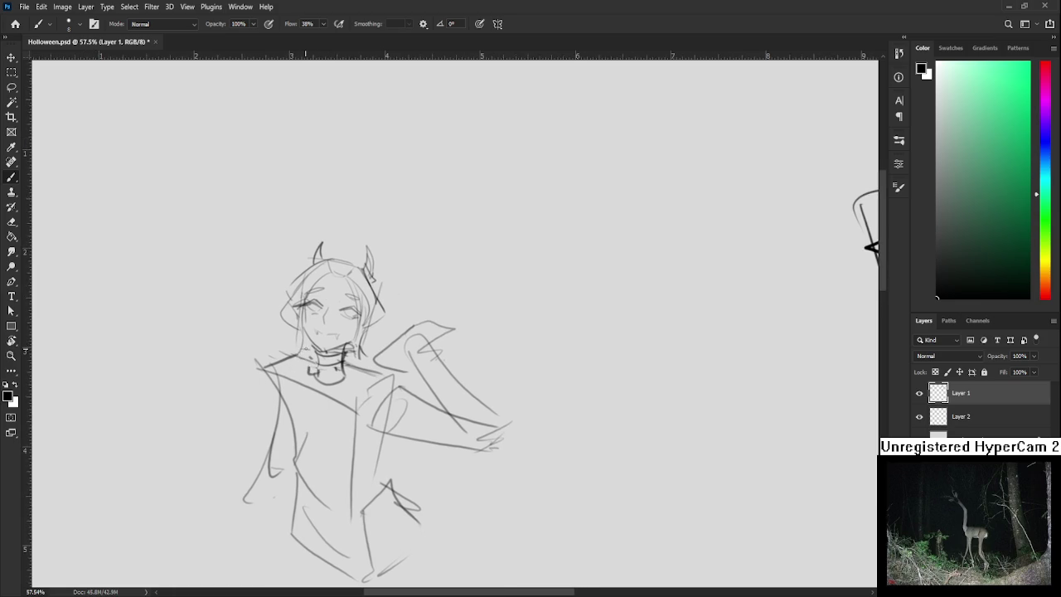
pyautogui.moveTo(312, 365); pyautogui.dragTo(329, 381)
# Draw torso lines and strokes across the left and right shoulders.
pyautogui.moveTo(309, 367)
pyautogui.mouseDown()
pyautogui.moveTo(290, 412)
pyautogui.moveTo(328, 424)
pyautogui.mouseUp()
pyautogui.moveTo(340, 370); pyautogui.dragTo(341, 434)
pyautogui.hotkey('ctrl', 'z')
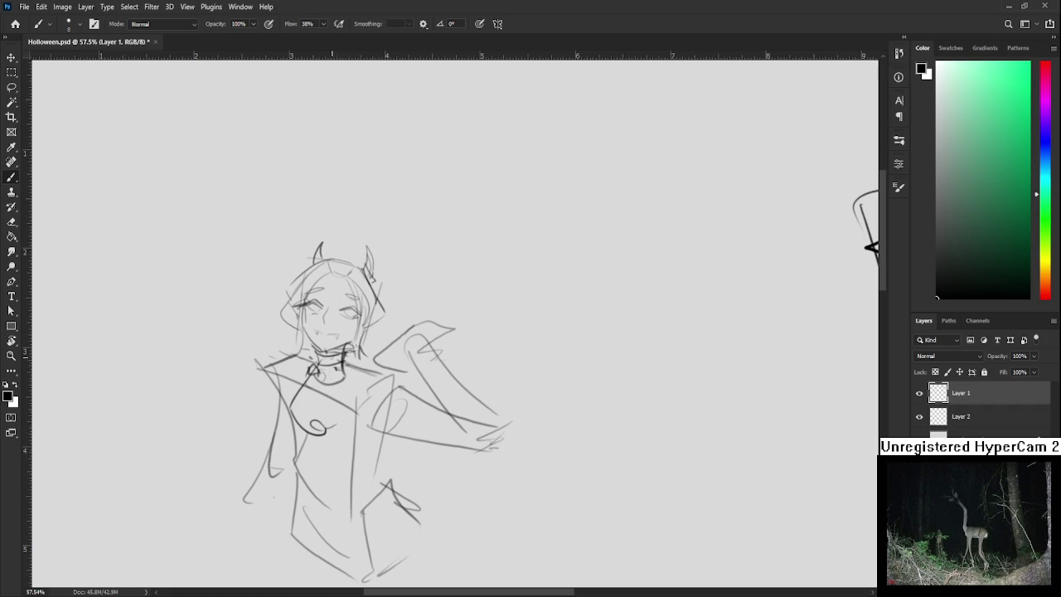
pyautogui.moveTo(338, 363); pyautogui.dragTo(333, 431)
pyautogui.moveTo(341, 367); pyautogui.dragTo(338, 384)
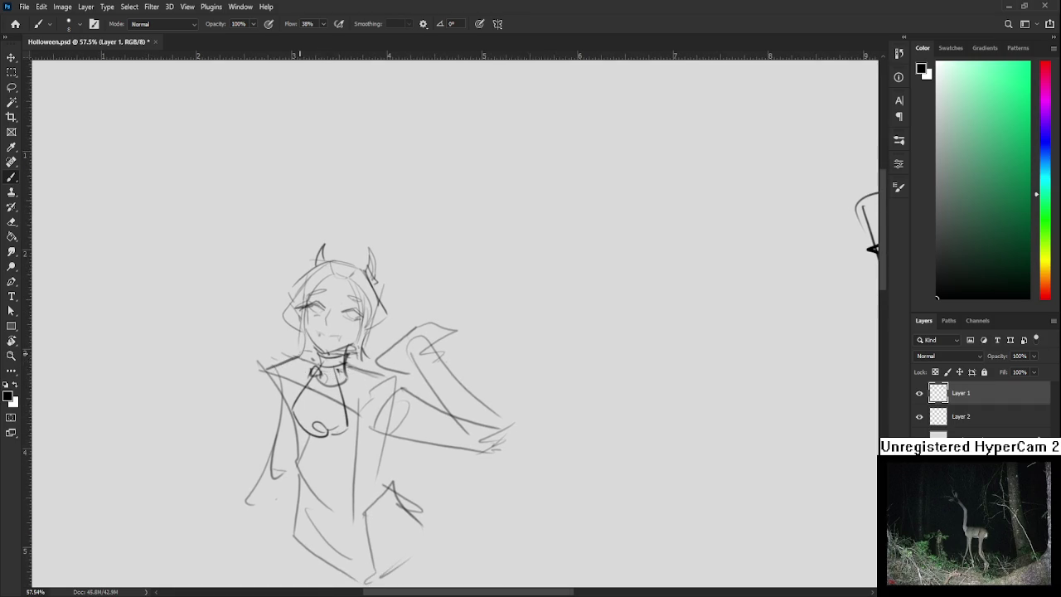
pyautogui.moveTo(299, 354); pyautogui.dragTo(273, 363)
pyautogui.moveTo(346, 367)
pyautogui.mouseDown()
pyautogui.moveTo(396, 382)
pyautogui.moveTo(379, 364)
pyautogui.moveTo(388, 395)
pyautogui.moveTo(398, 366)
pyautogui.moveTo(430, 376)
pyautogui.mouseUp()
pyautogui.hotkey('ctrl', 'z')
# Draw the cape flowing down from the right shoulder along the raised arm.
pyautogui.hotkey('ctrl', 'z')
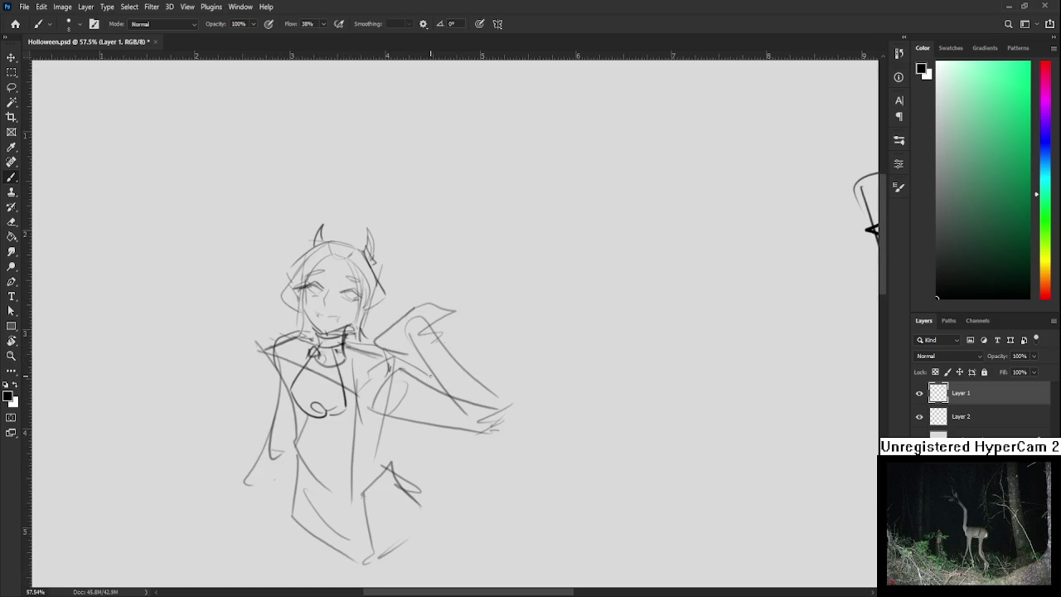
pyautogui.moveTo(404, 323)
pyautogui.mouseDown()
pyautogui.moveTo(371, 457)
pyautogui.moveTo(441, 308)
pyautogui.moveTo(430, 305)
pyautogui.moveTo(497, 406)
pyautogui.mouseUp()
pyautogui.hotkey('ctrl', 'z')
pyautogui.hotkey('ctrl', 'z')
pyautogui.hotkey('ctrl', 'z')
pyautogui.moveTo(430, 303); pyautogui.dragTo(506, 383)
pyautogui.moveTo(505, 379)
pyautogui.mouseDown()
pyautogui.moveTo(504, 515)
pyautogui.moveTo(504, 498)
pyautogui.mouseUp()
pyautogui.hotkey('ctrl', 'z')
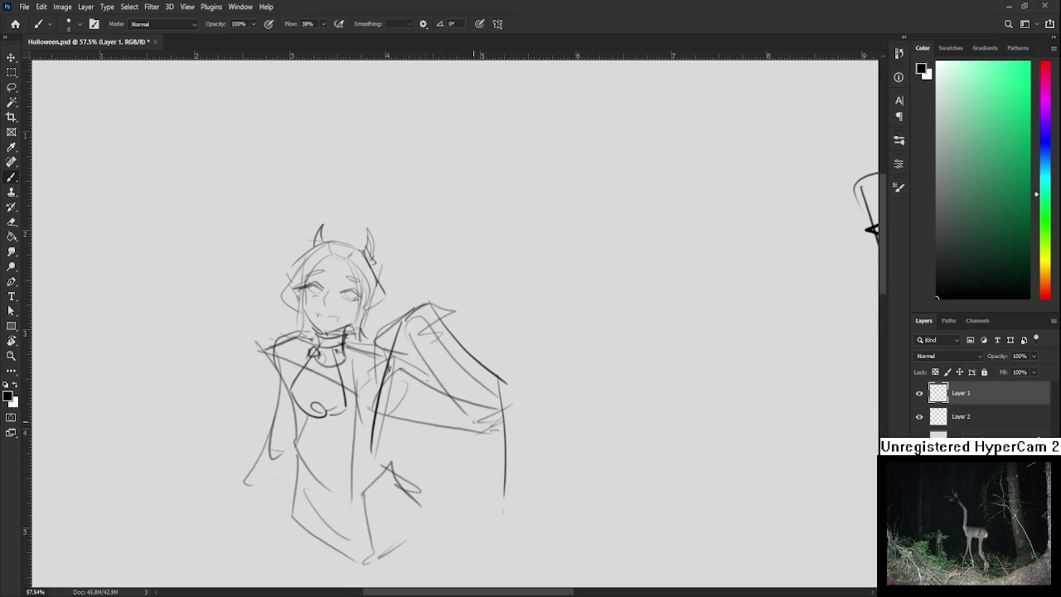
pyautogui.moveTo(366, 379); pyautogui.dragTo(398, 375)
# Draw the cape's long left edge and a pointed collar at the left shoulder.
pyautogui.hotkey('ctrl', 'z')
pyautogui.moveTo(311, 334)
pyautogui.mouseDown()
pyautogui.moveTo(300, 406)
pyautogui.moveTo(267, 459)
pyautogui.moveTo(270, 448)
pyautogui.mouseUp()
pyautogui.hotkey('ctrl', 'z')
pyautogui.moveTo(325, 352); pyautogui.dragTo(299, 519)
pyautogui.hotkey('ctrl', 'z')
pyautogui.moveTo(326, 348); pyautogui.dragTo(289, 506)
pyautogui.moveTo(380, 349); pyautogui.dragTo(409, 513)
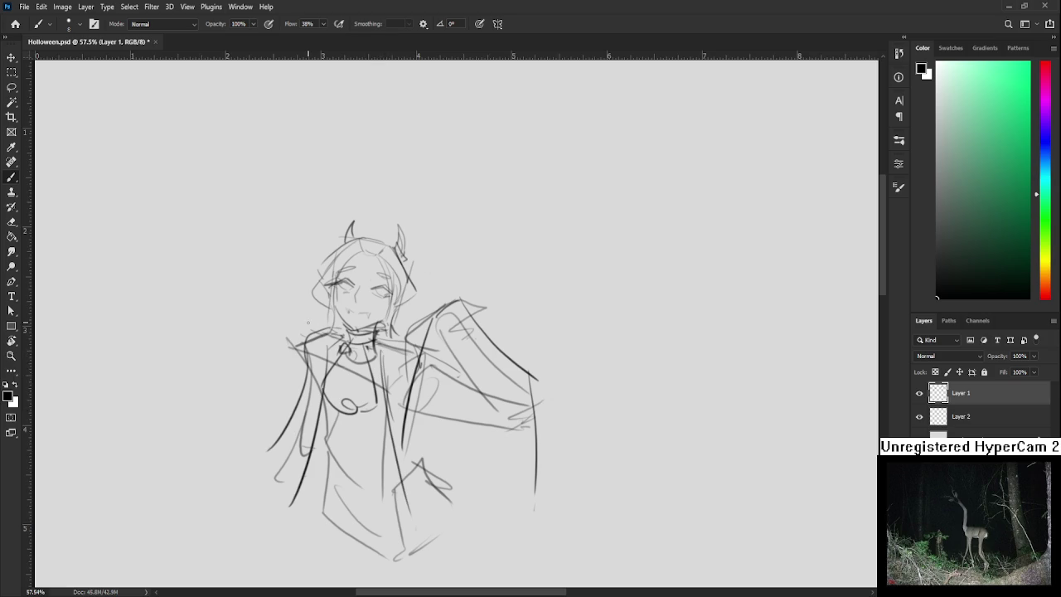
pyautogui.hotkey('ctrl', 'z')
pyautogui.moveTo(283, 320)
pyautogui.mouseDown()
pyautogui.moveTo(317, 300)
pyautogui.moveTo(318, 341)
pyautogui.mouseUp()
pyautogui.moveTo(397, 318); pyautogui.dragTo(388, 355)
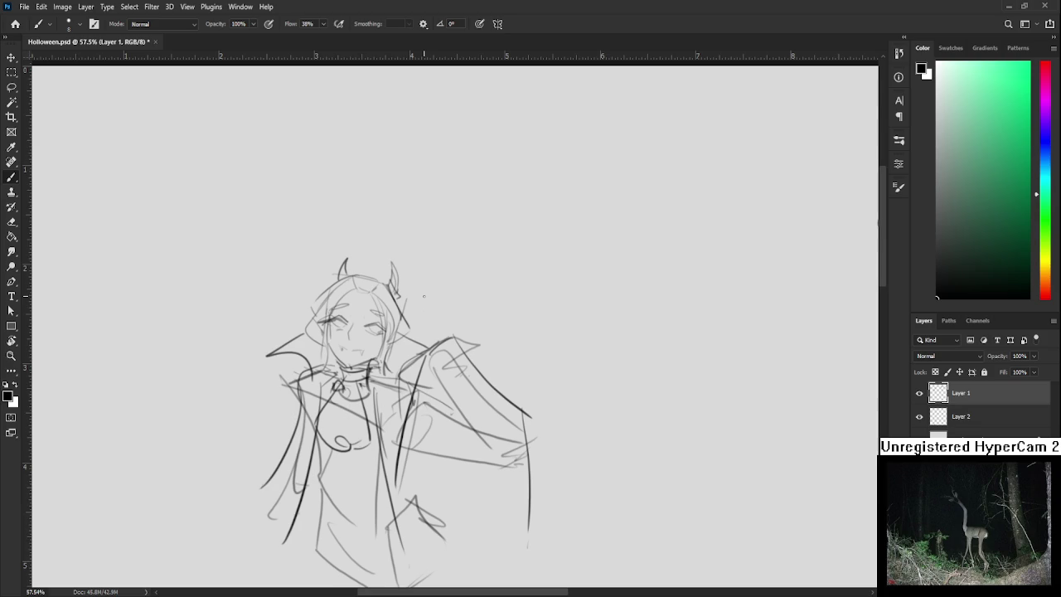
pyautogui.scroll(-2, 423, 296)
# Lasso the horned figure sketch, shift it left and scale it up slightly.
pyautogui.scroll(-1, 419, 297)
pyautogui.scroll(-1, 414, 298)
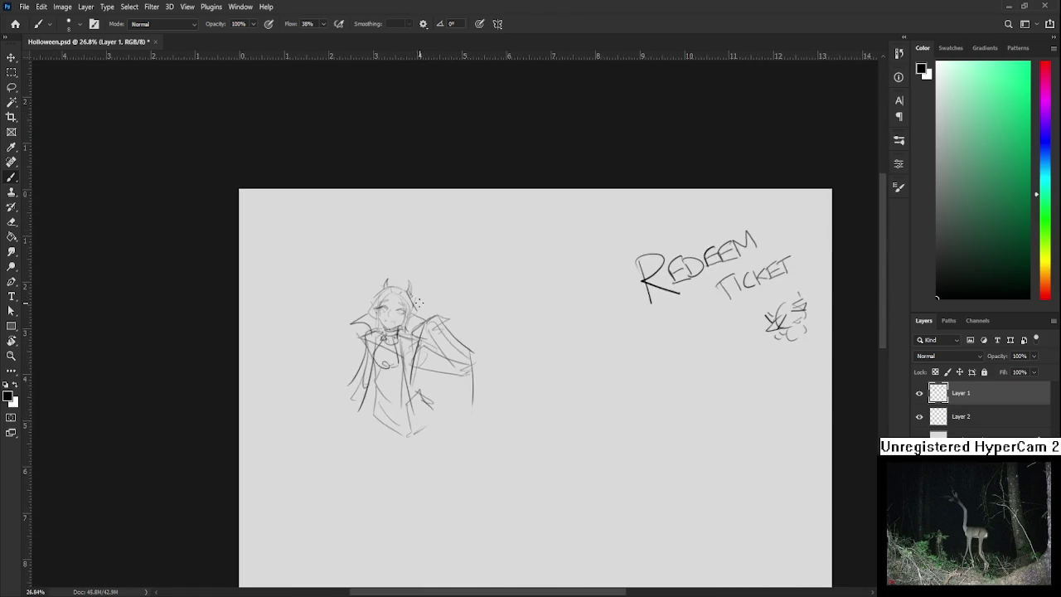
pyautogui.scroll(2, 408, 299)
pyautogui.scroll(-1, 398, 311)
pyautogui.scroll(-2, 385, 324)
pyautogui.scroll(1, 372, 340)
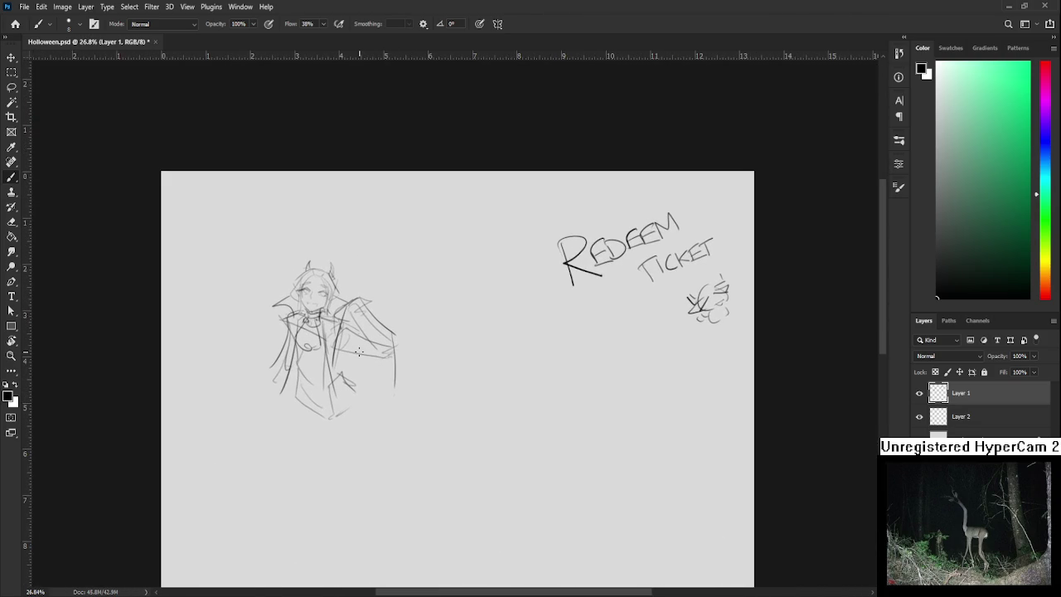
pyautogui.scroll(-1, 362, 357)
pyautogui.press('l')
pyautogui.moveTo(438, 377)
pyautogui.mouseDown()
pyautogui.moveTo(217, 380)
pyautogui.moveTo(436, 343)
pyautogui.moveTo(336, 367)
pyautogui.mouseUp()
pyautogui.hotkey('ctrl', 't')
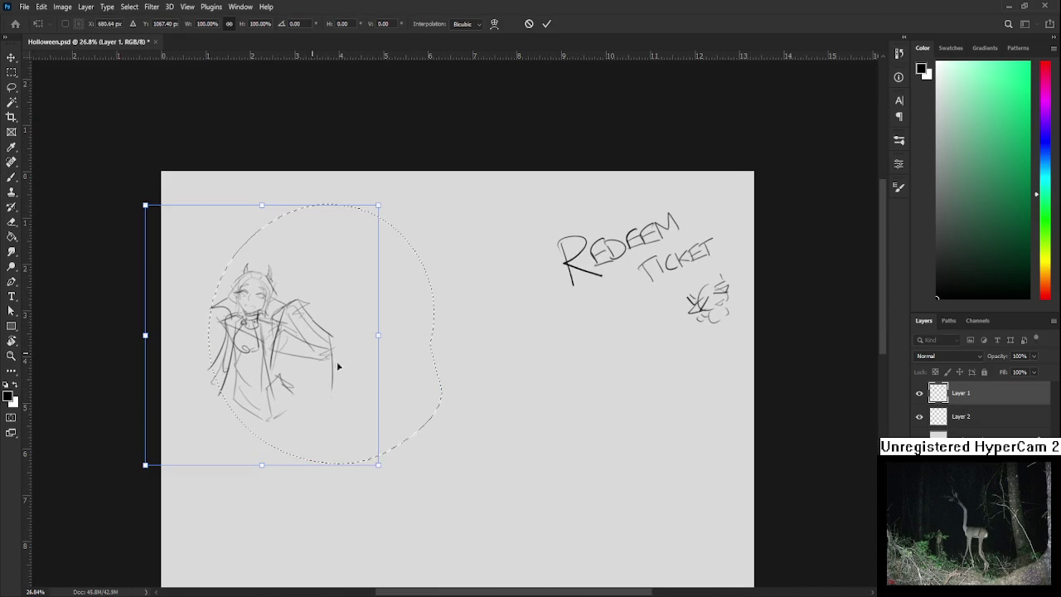
pyautogui.moveTo(370, 470)
pyautogui.mouseDown()
pyautogui.moveTo(388, 475)
pyautogui.moveTo(394, 414)
pyautogui.moveTo(357, 405)
pyautogui.mouseUp()
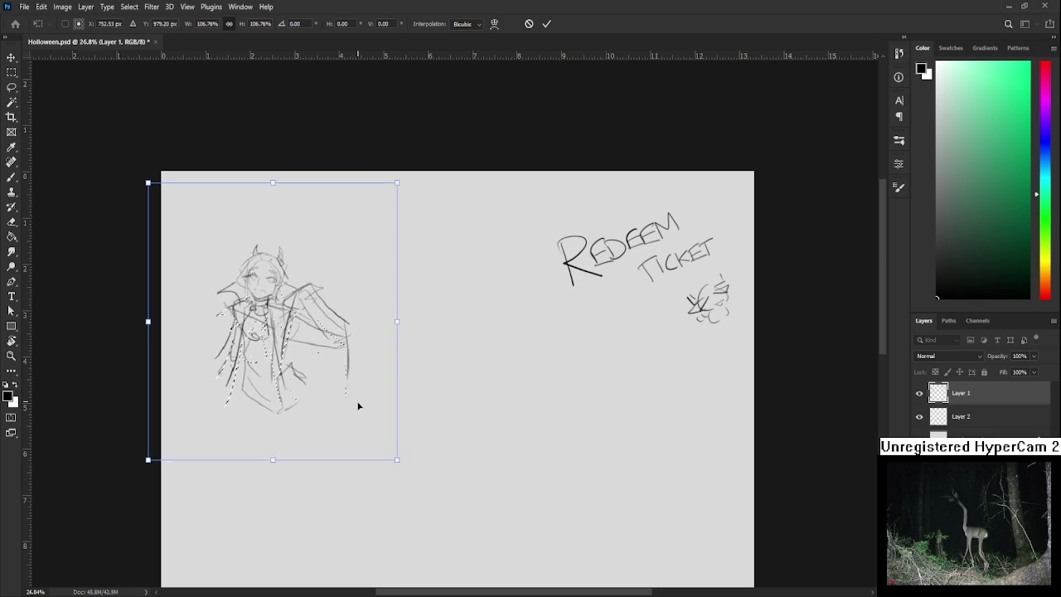
pyautogui.press('Return')
pyautogui.scroll(-1, 422, 395)
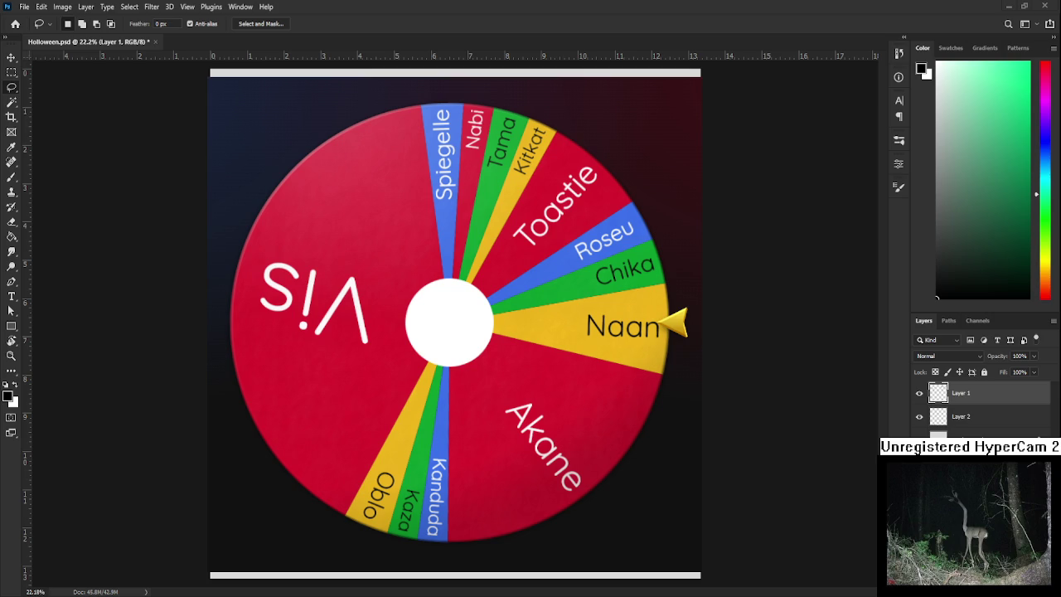
# Spin the Wheel of Names so it lands on the red Akane segment.
pyautogui.click(469, 329)
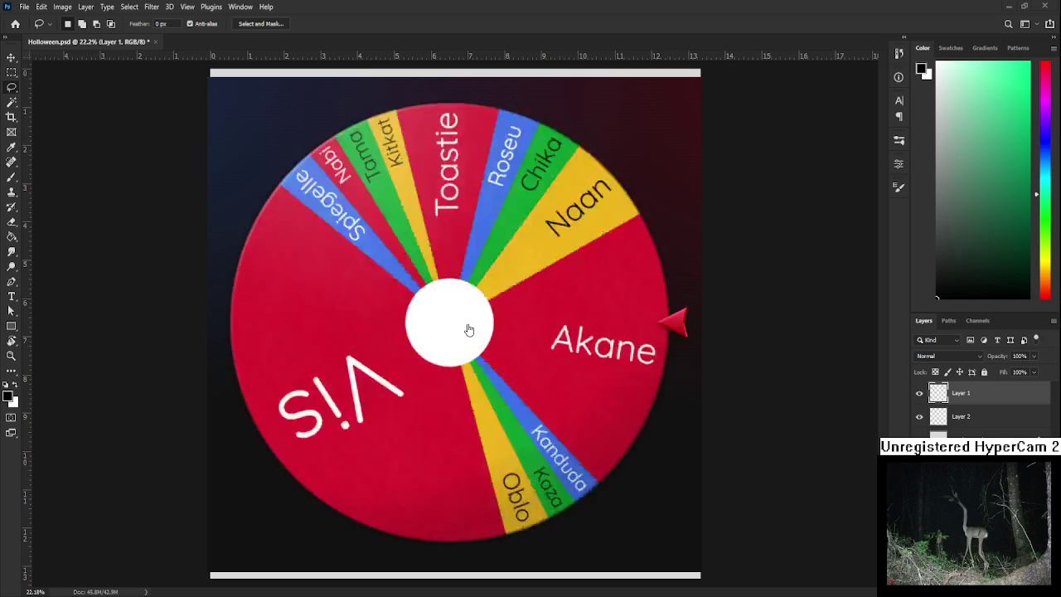
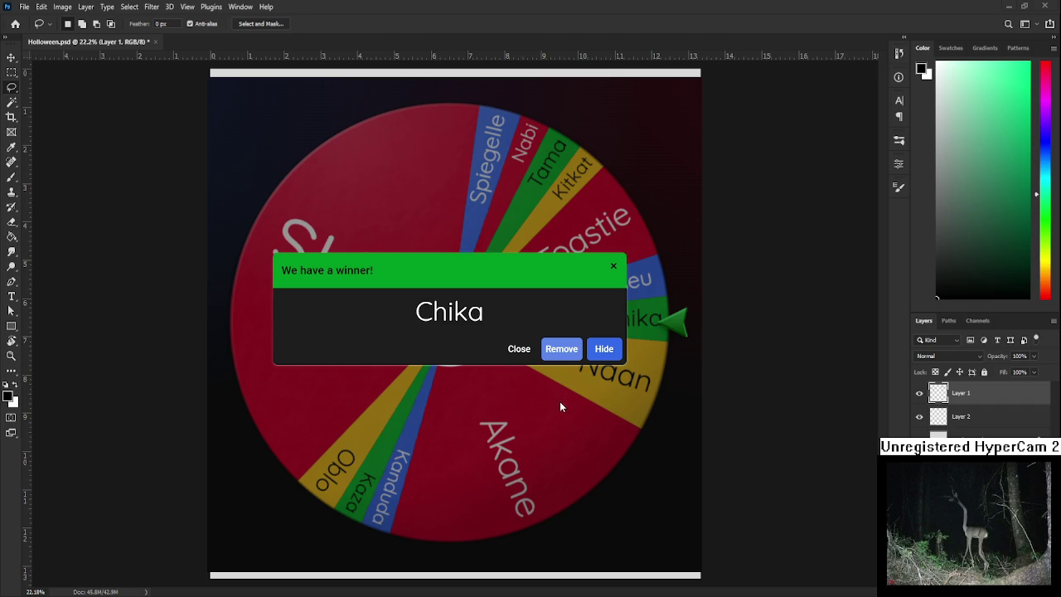
# Remove Chika, the winning name, from the Wheel of Names.
pyautogui.click(560, 348)
pyautogui.scroll(-1, 571, 360)
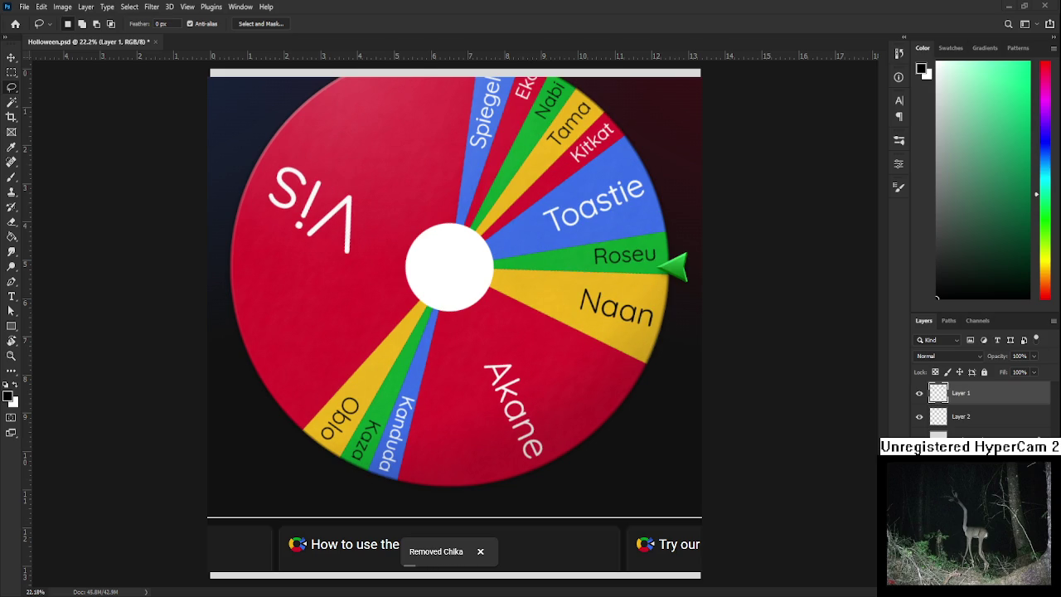
pyautogui.scroll(1, 666, 367)
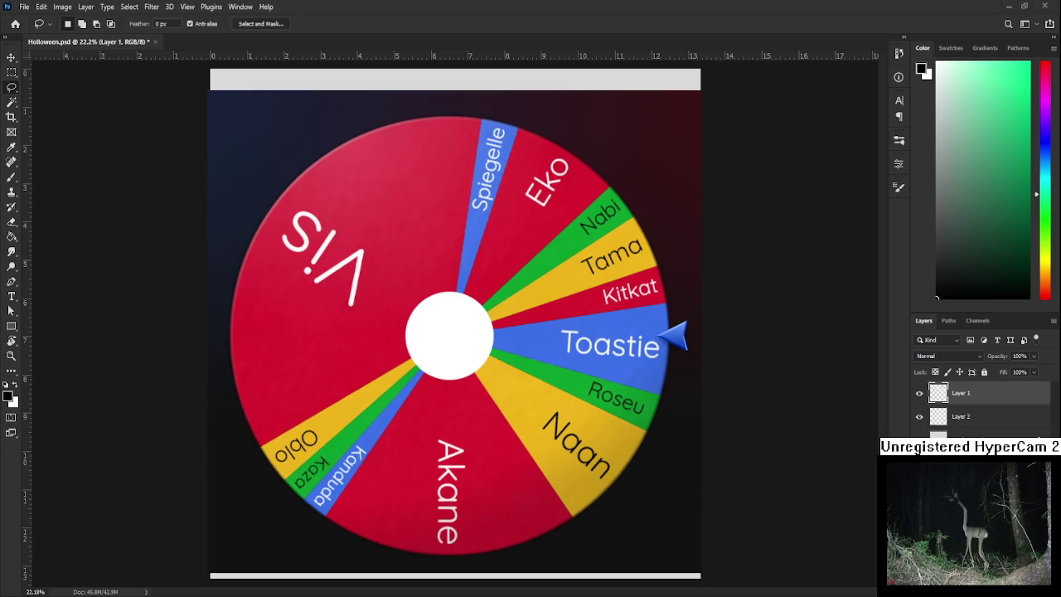
pyautogui.click(473, 354)
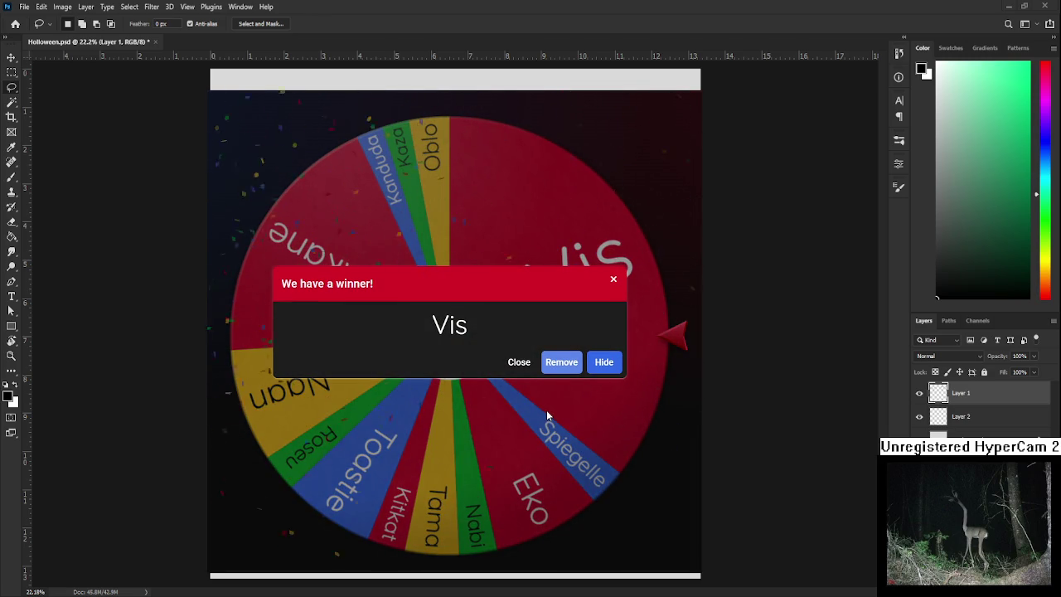
# Remove the newly drawn winner Vis from the Wheel of Names.
pyautogui.click(563, 362)
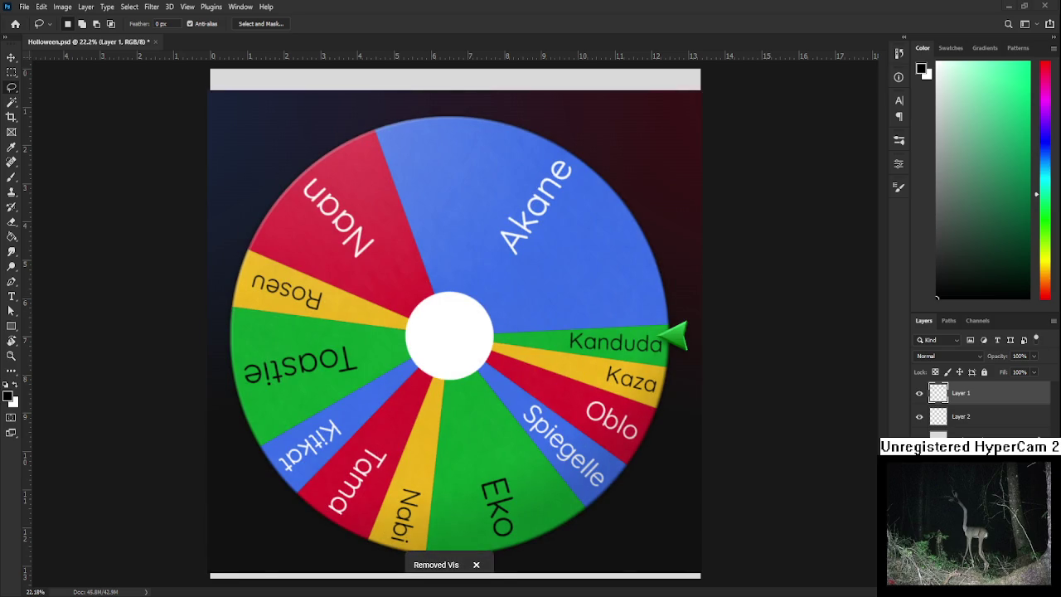
pyautogui.scroll(-5, 556, 485)
pyautogui.scroll(5, 556, 486)
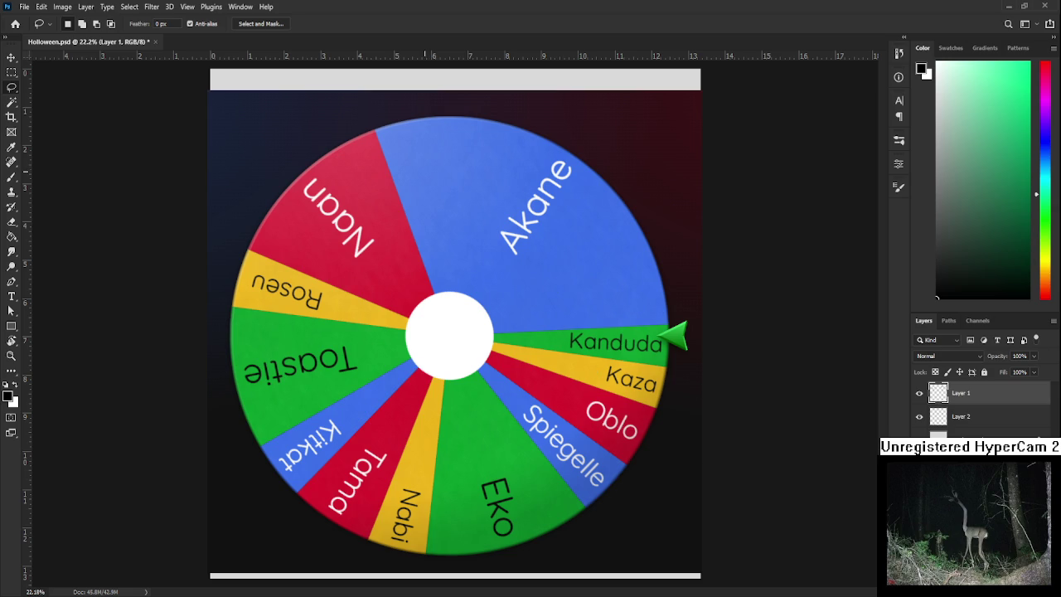
# Switch to the Brush tool and spin the name wheel again, landing on Tama.
pyautogui.press('b')
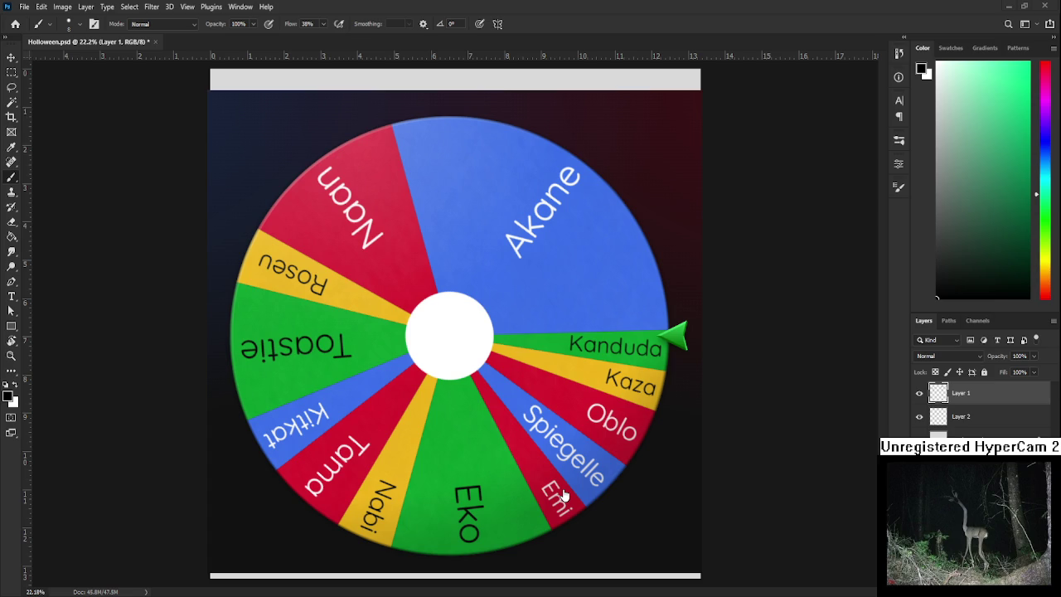
pyautogui.click(495, 369)
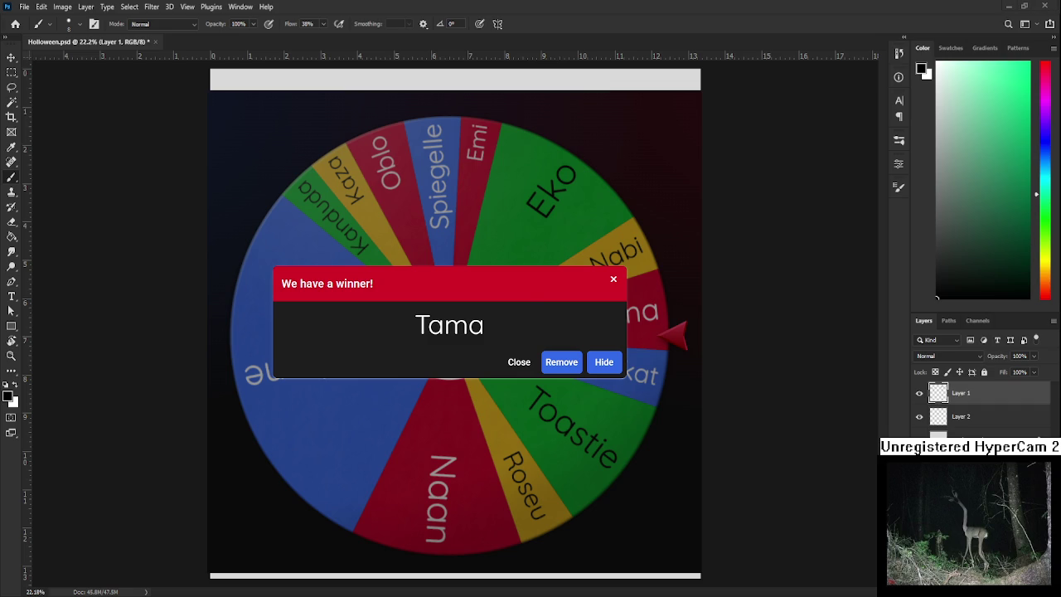
# Remove Tama from the wheel and spin it again for the next winner.
pyautogui.click(567, 365)
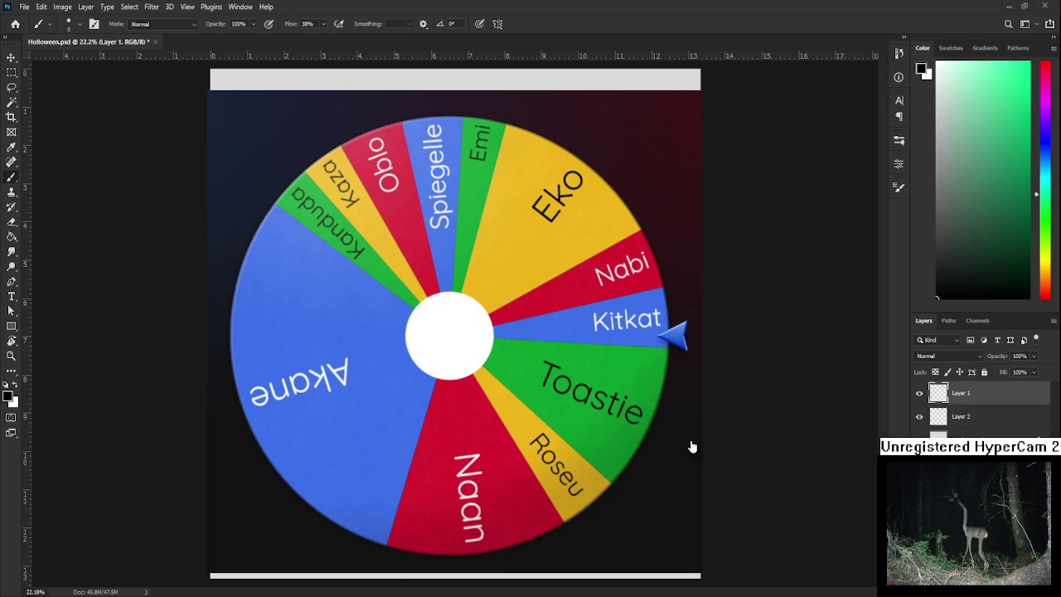
pyautogui.click(448, 343)
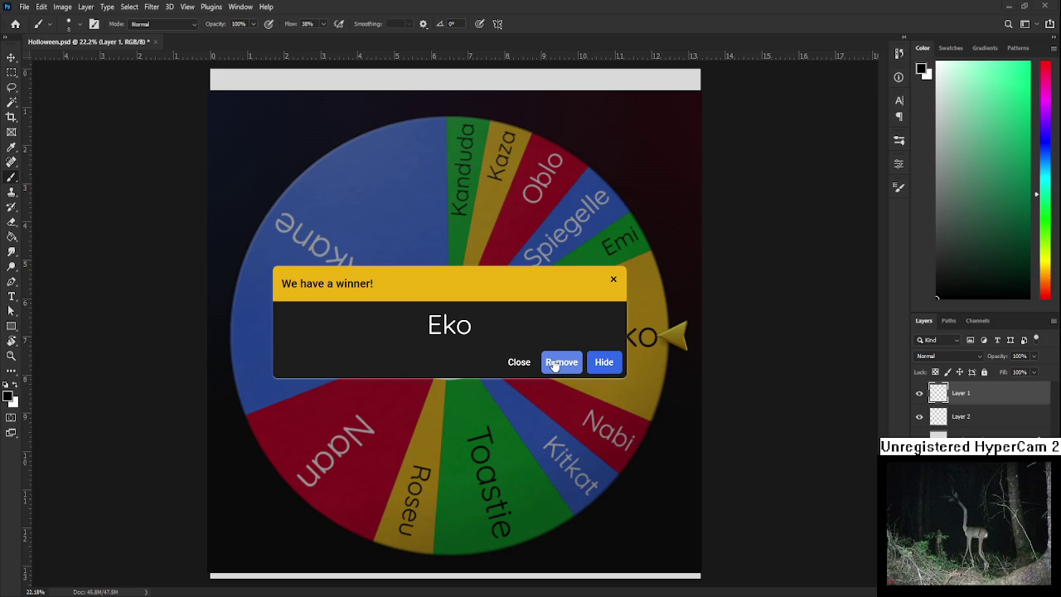
# Remove the winner Eko from the Wheel of Names.
pyautogui.click(554, 363)
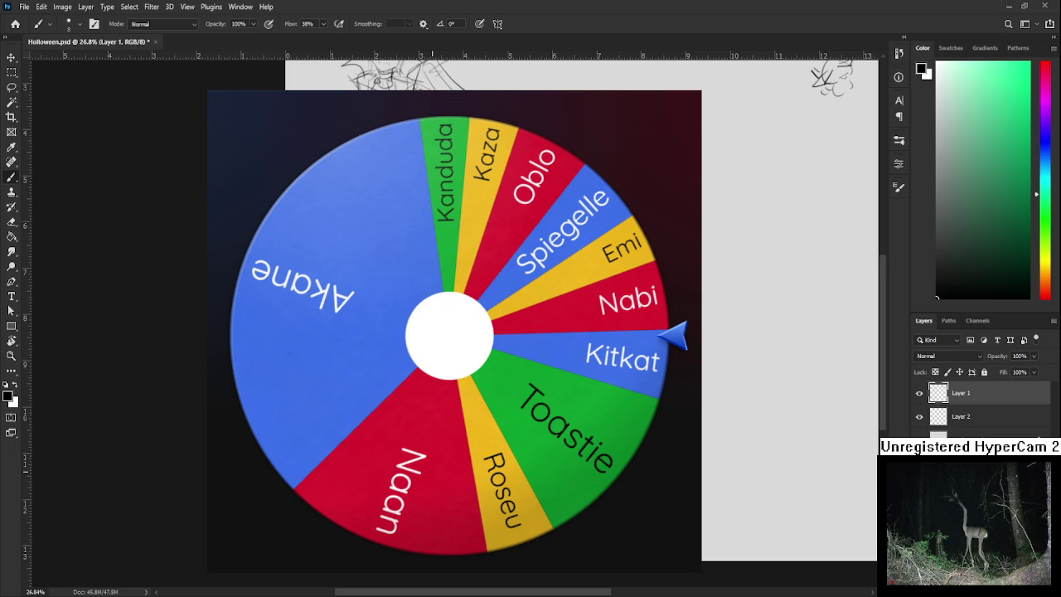
pyautogui.hscroll(-5, 447, 331)
pyautogui.scroll(2, 447, 331)
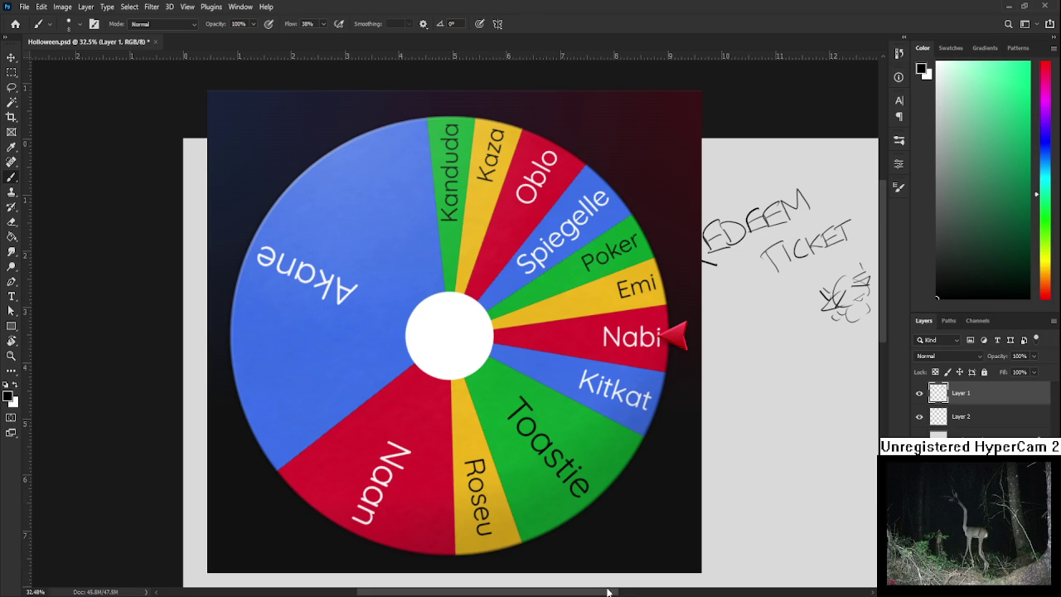
pyautogui.scroll(1, 402, 368)
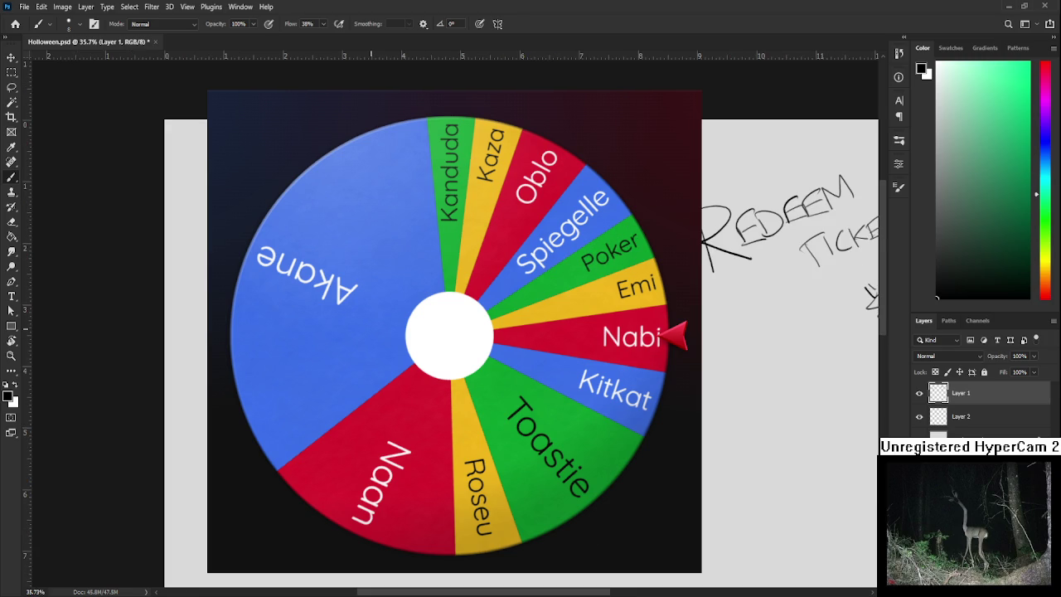
pyautogui.hscroll(2, 454, 331)
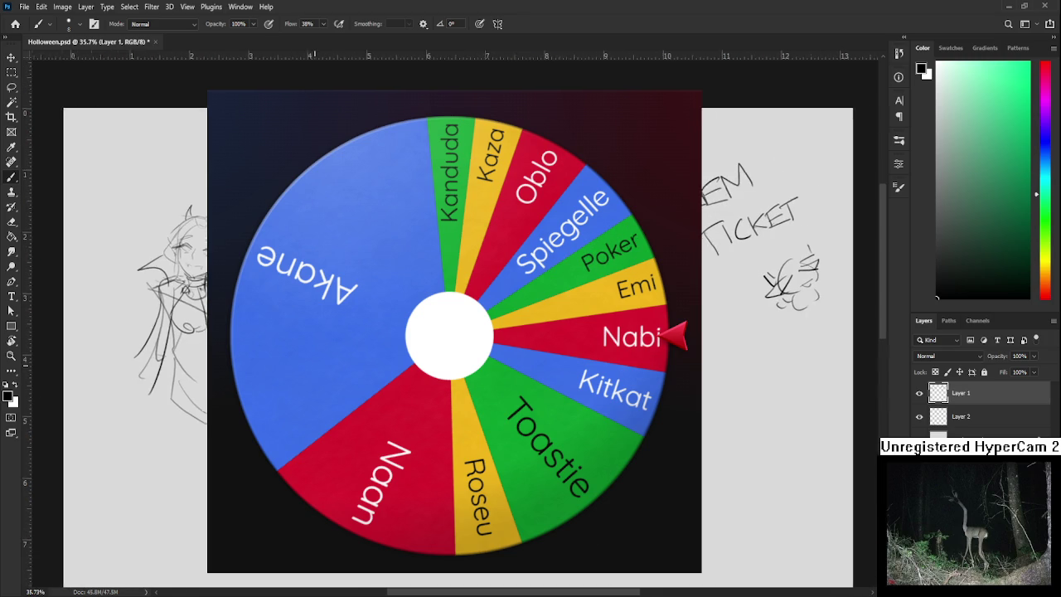
pyautogui.scroll(-1, 454, 332)
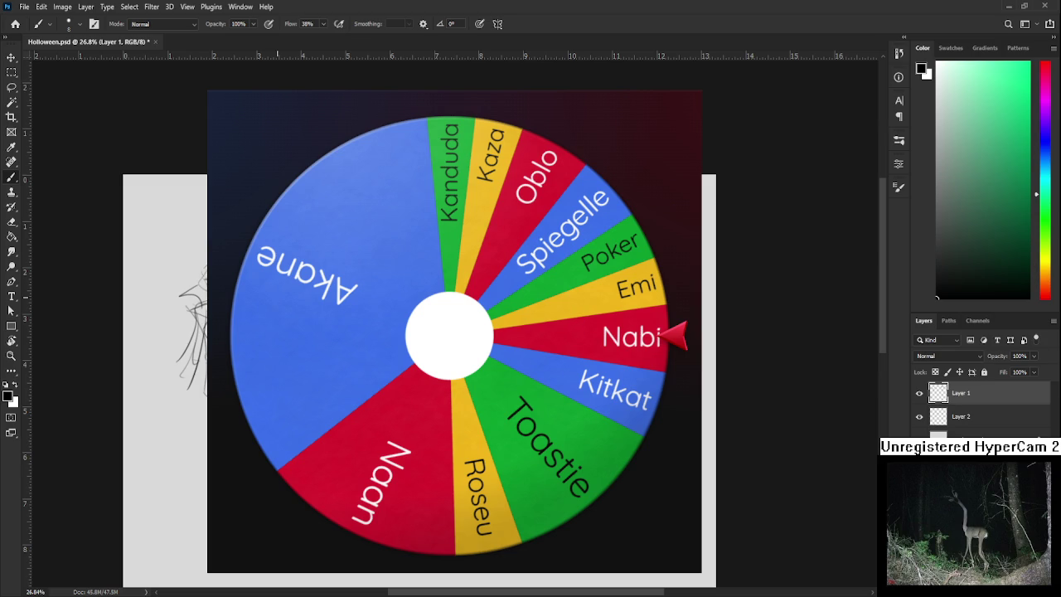
pyautogui.hotkey('ctrl', '0')
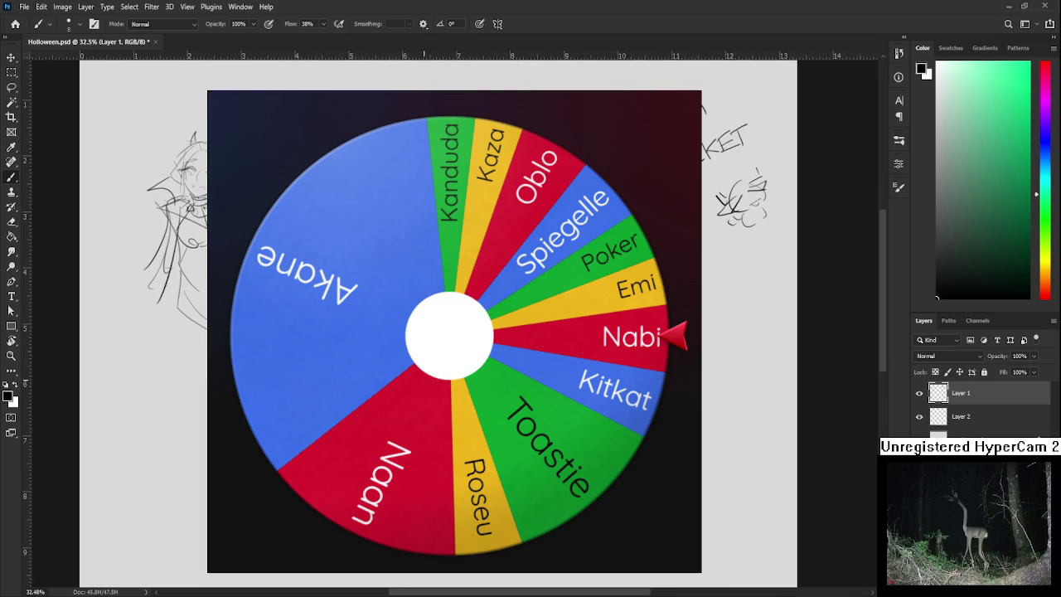
pyautogui.scroll(1, 462, 281)
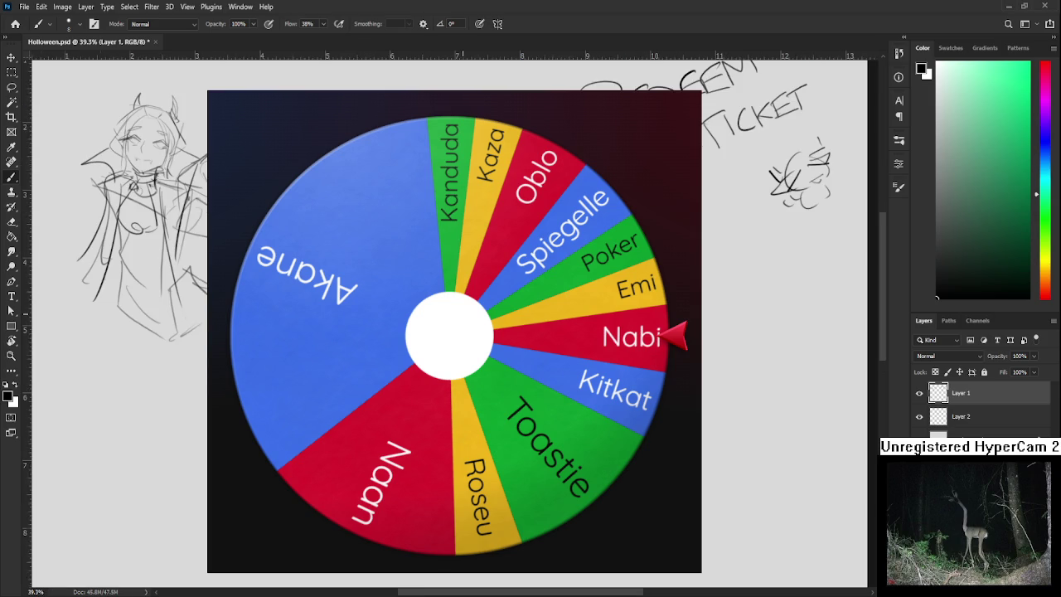
pyautogui.hscroll(-5, 396, 332)
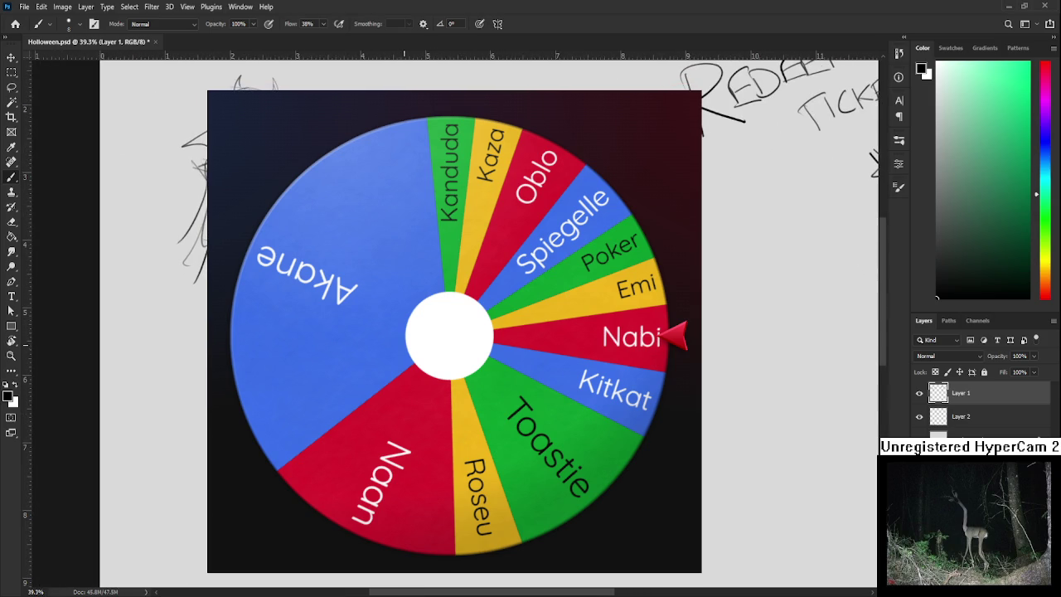
pyautogui.hscroll(1, 422, 357)
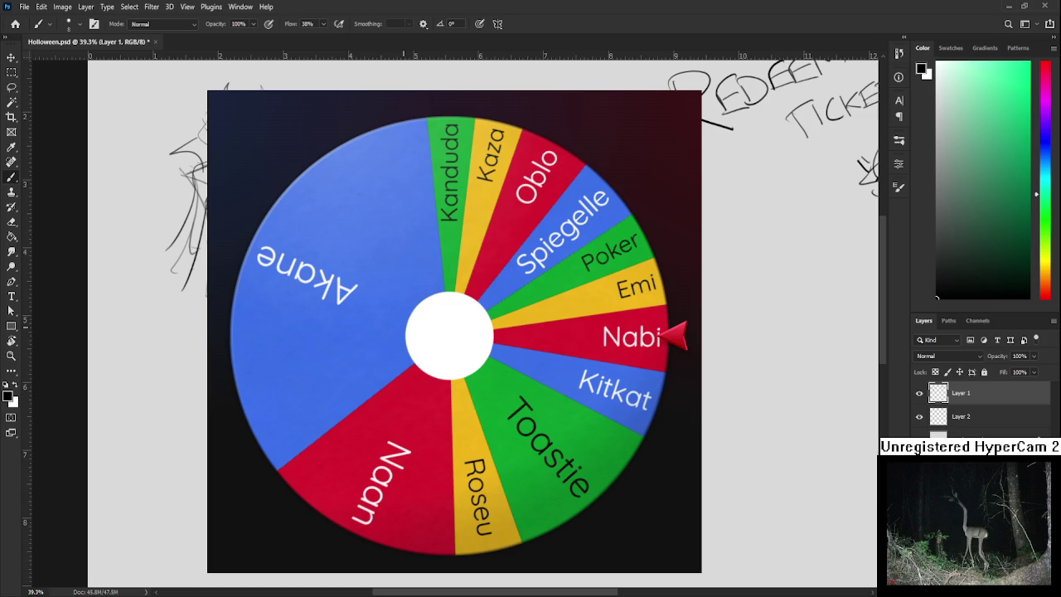
pyautogui.scroll(-2, 394, 373)
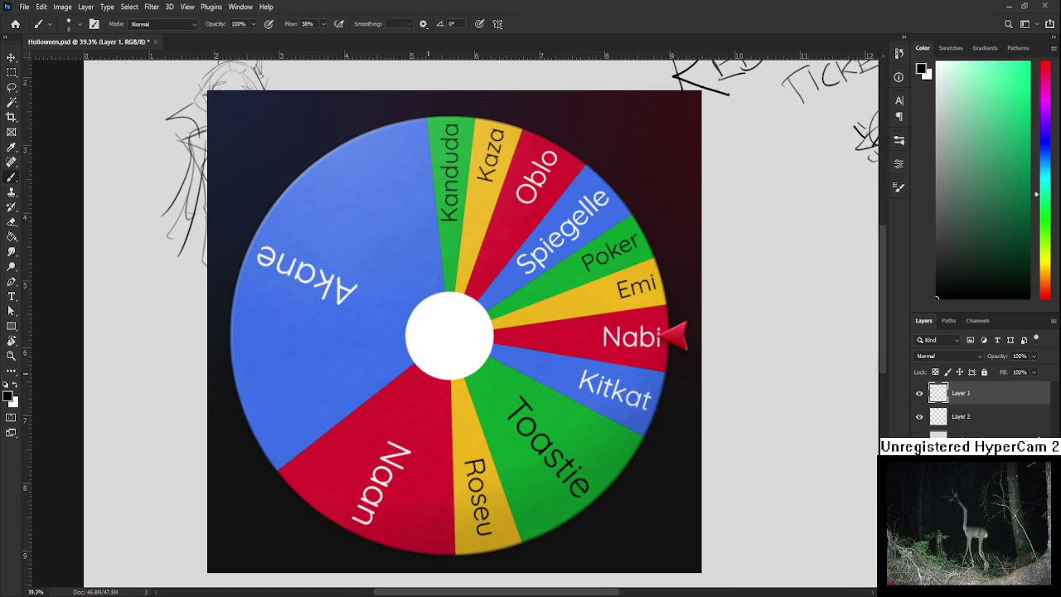
pyautogui.scroll(-3, 414, 415)
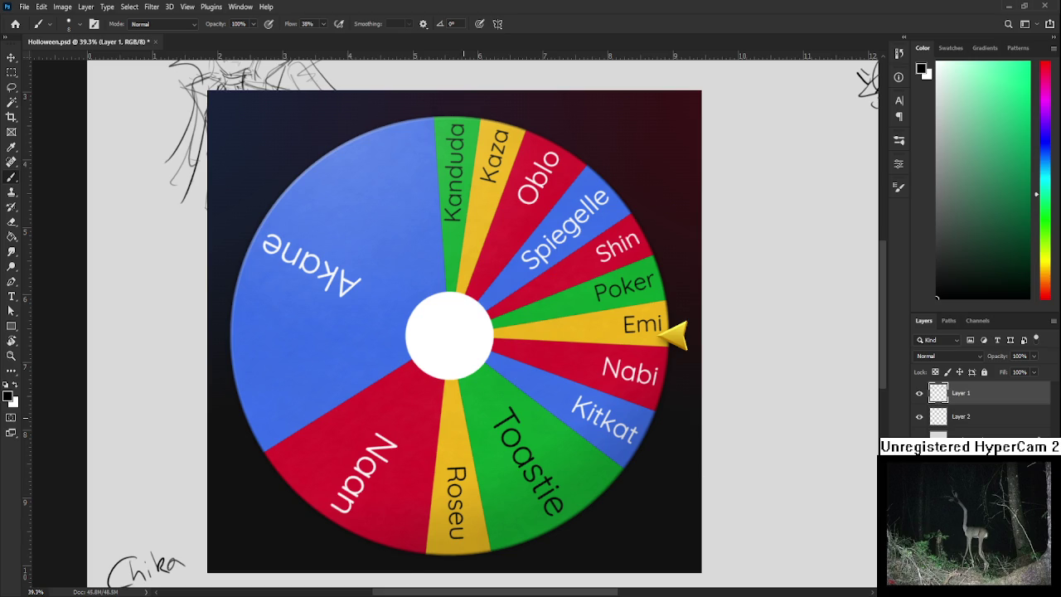
# Scroll the canvas to show the handwritten names Chika and Vis at lower left.
pyautogui.scroll(-2, 456, 331)
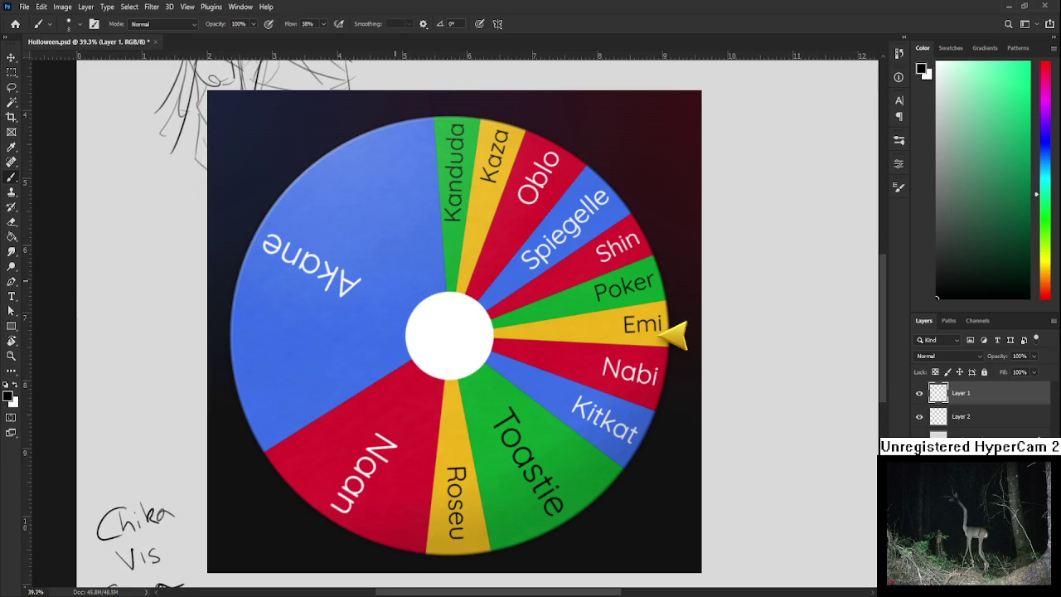
# Lasso part of the character sketch and shrink it to about 93%.
pyautogui.press('l')
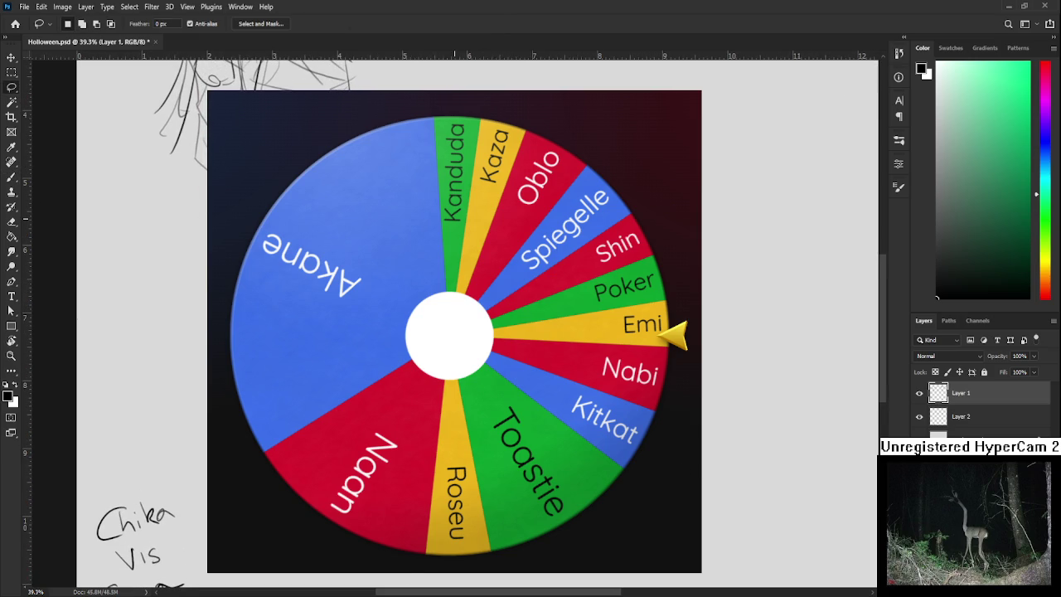
pyautogui.hotkey('ctrl', 't')
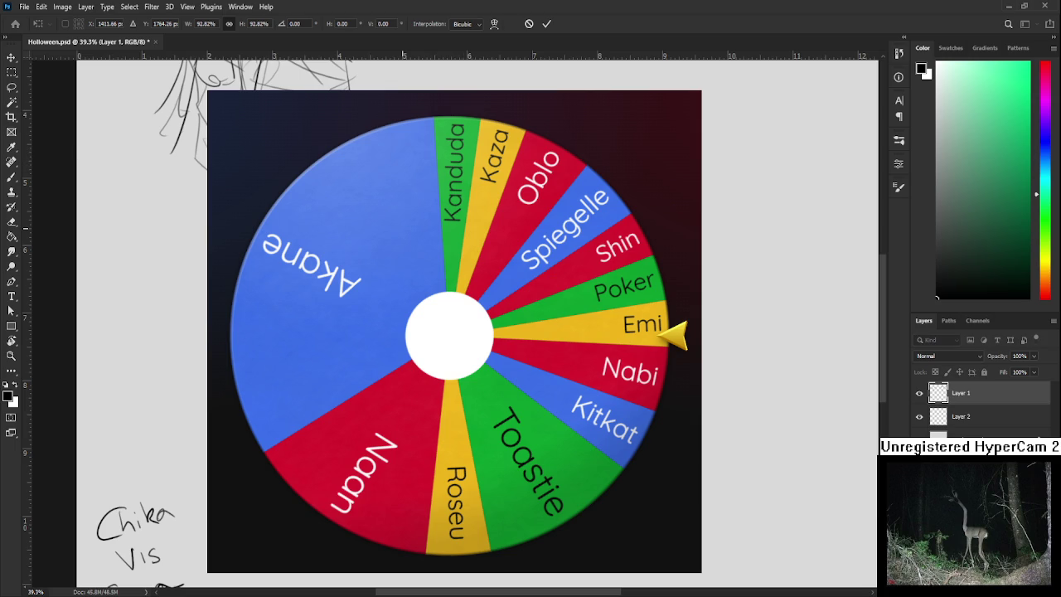
pyautogui.press('Return')
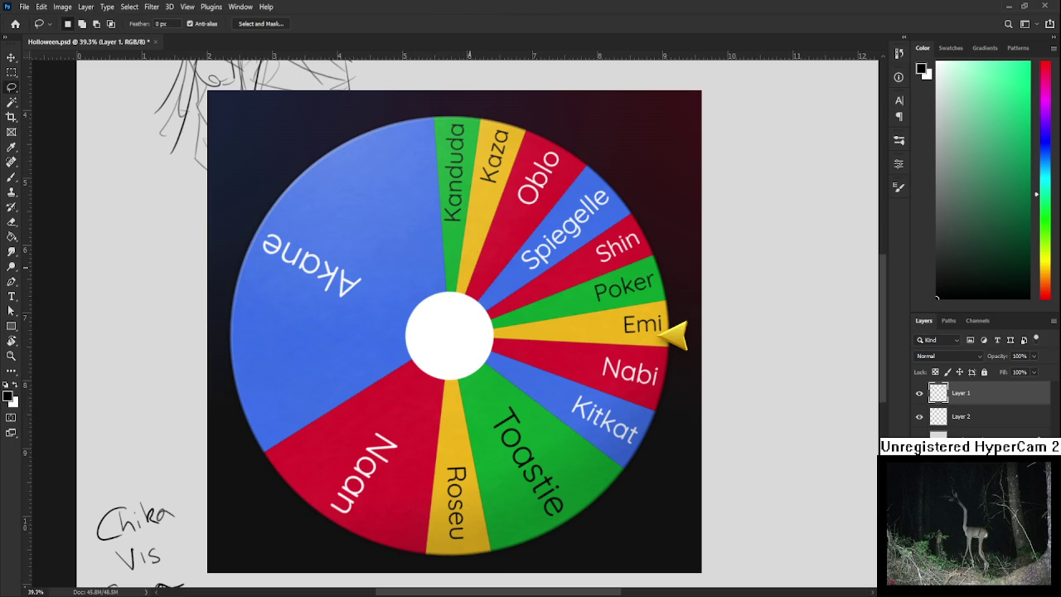
pyautogui.press('b')
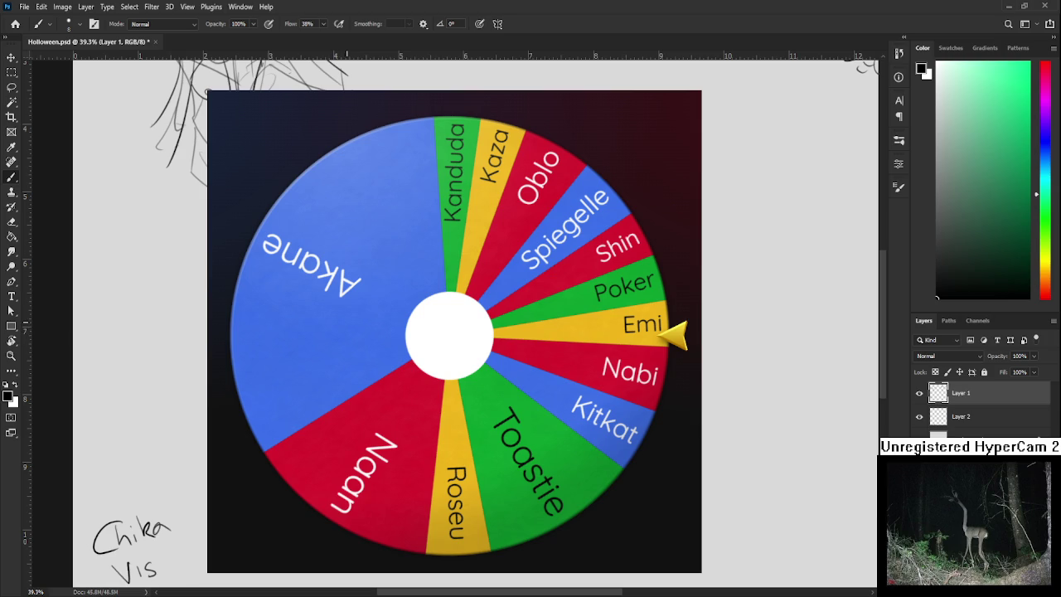
pyautogui.hscroll(-2, 326, 364)
pyautogui.hscroll(-1, 319, 358)
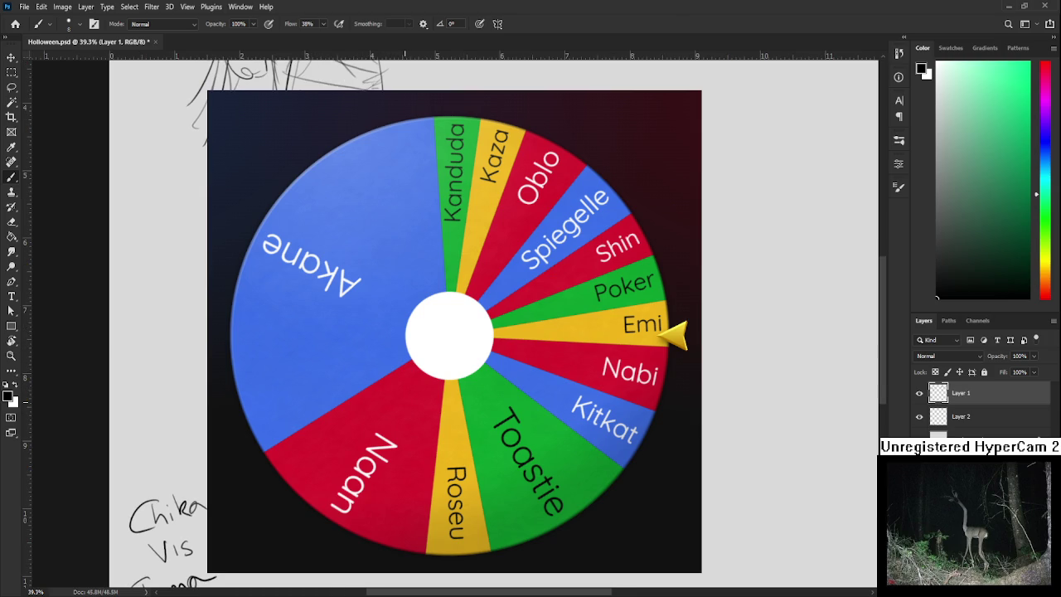
pyautogui.hscroll(1, 406, 331)
pyautogui.hscroll(2, 406, 332)
pyautogui.hscroll(1, 406, 331)
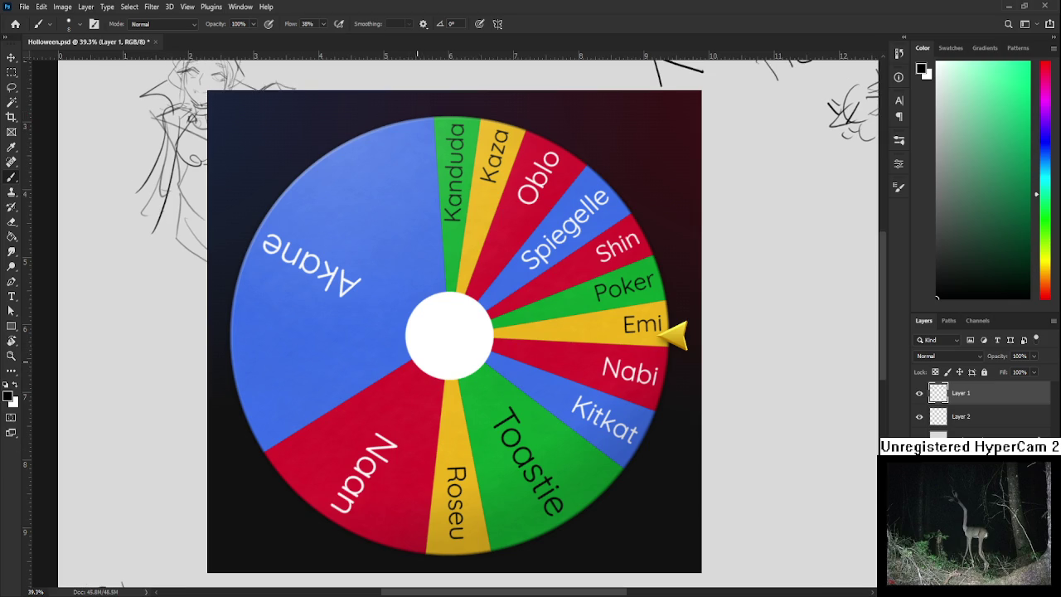
# Lasso another sketch area and scale it down to about 88%.
pyautogui.press('l')
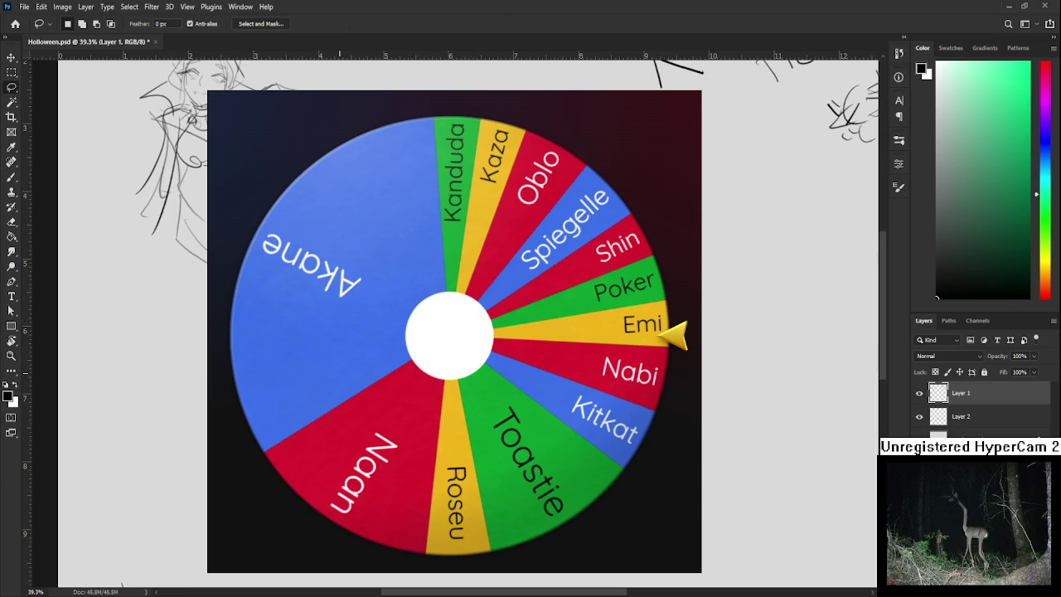
pyautogui.hotkey('ctrl', 't')
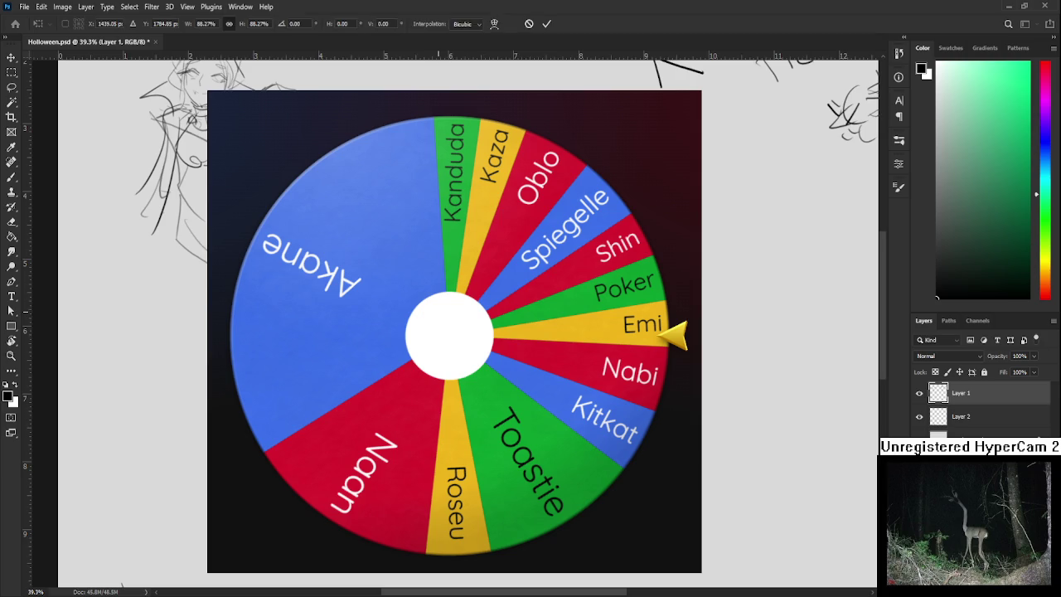
pyautogui.press('Return')
pyautogui.scroll(-1, 133, 323)
pyautogui.press('b')
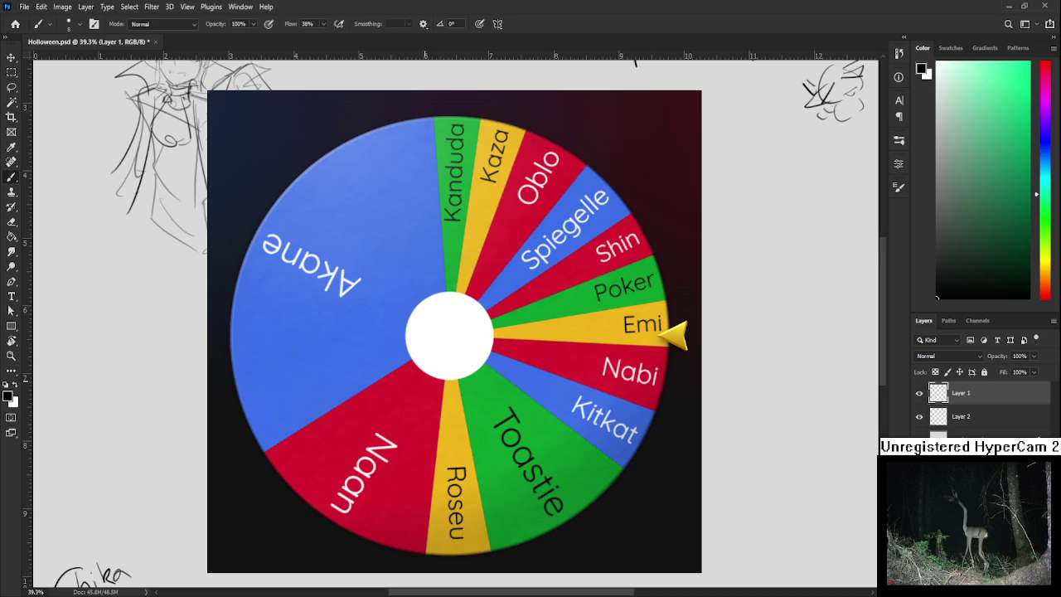
pyautogui.hscroll(-1, 419, 383)
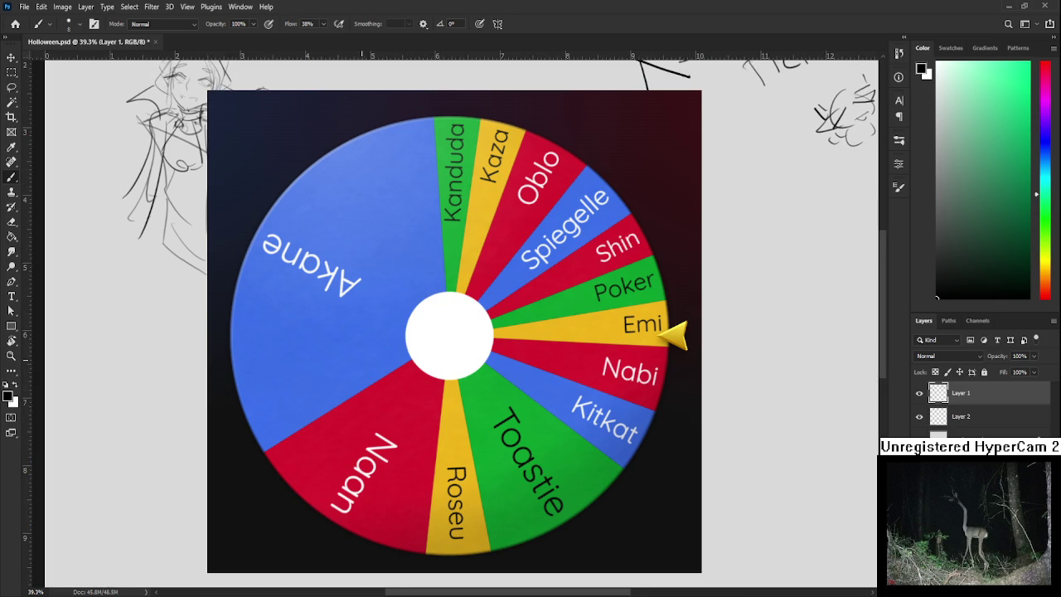
pyautogui.press('l')
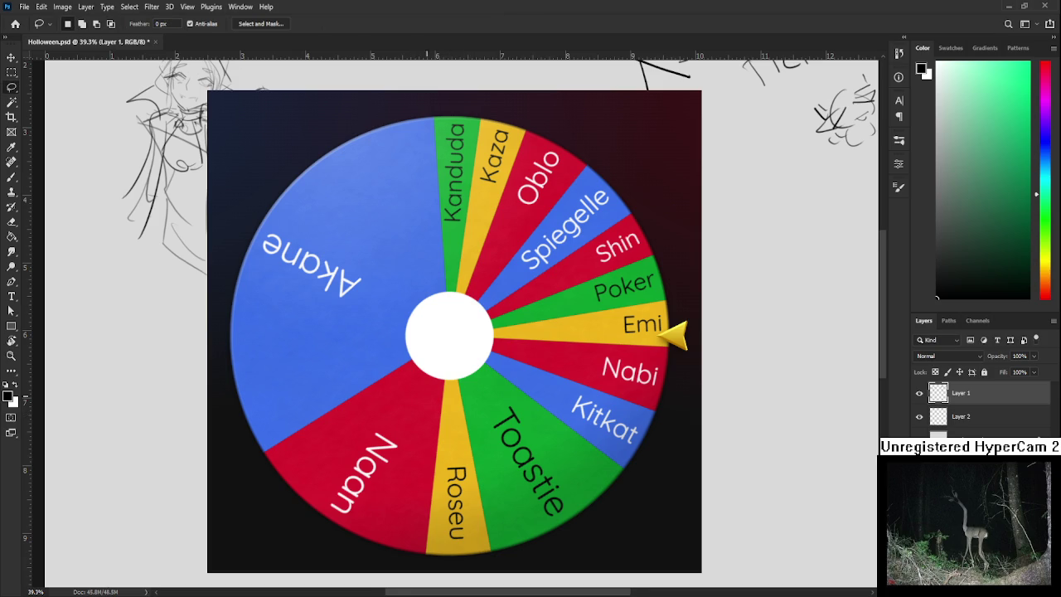
pyautogui.hscroll(-3, 426, 331)
pyautogui.press('e')
pyautogui.press(']')
pyautogui.press(']')
pyautogui.press(']')
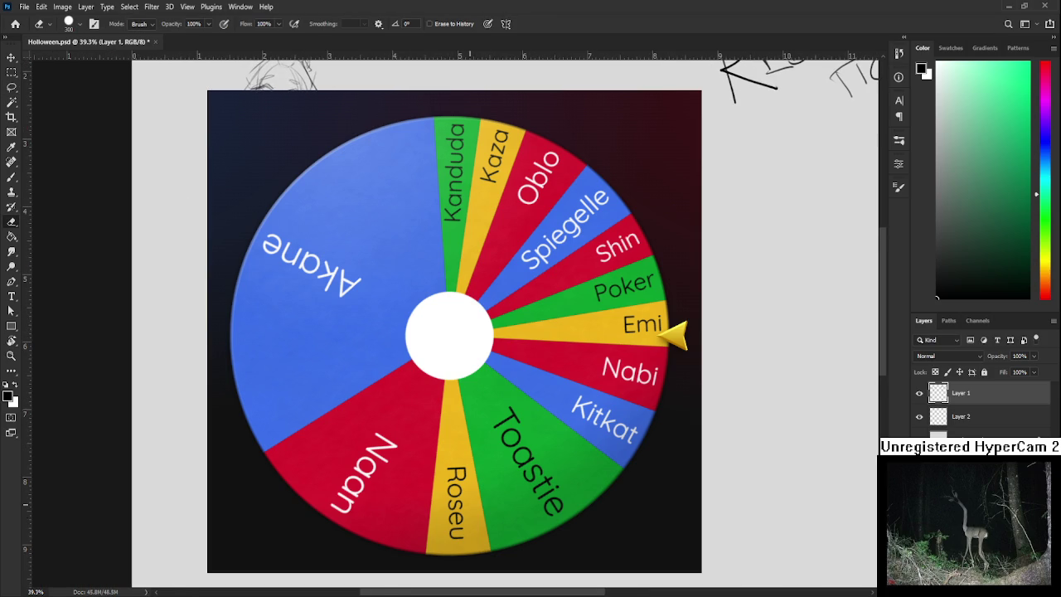
pyautogui.hscroll(-3, 497, 331)
pyautogui.scroll(-5, 497, 331)
pyautogui.press('b')
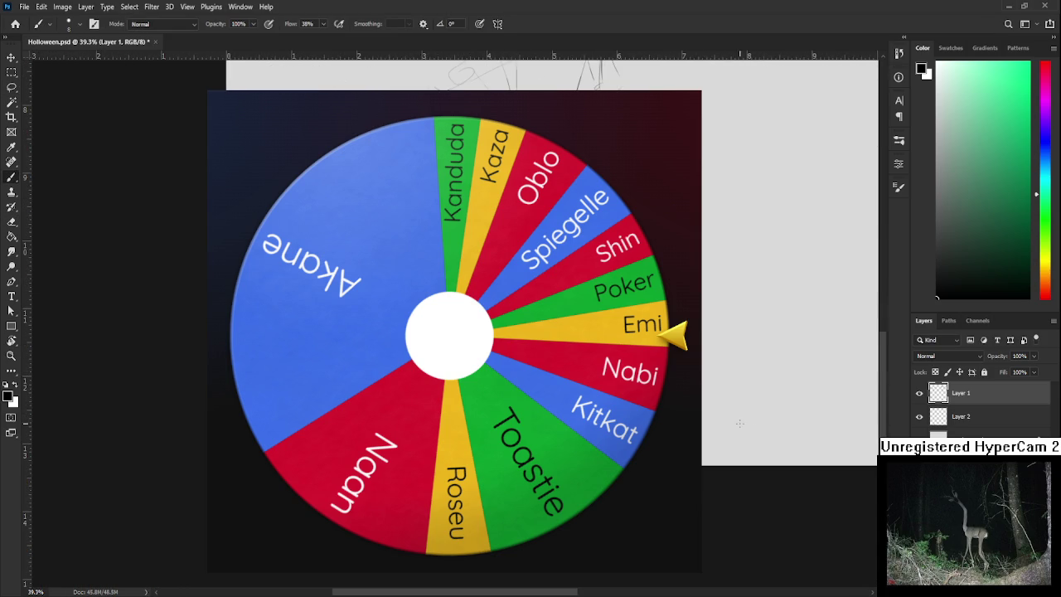
pyautogui.click(961, 416)
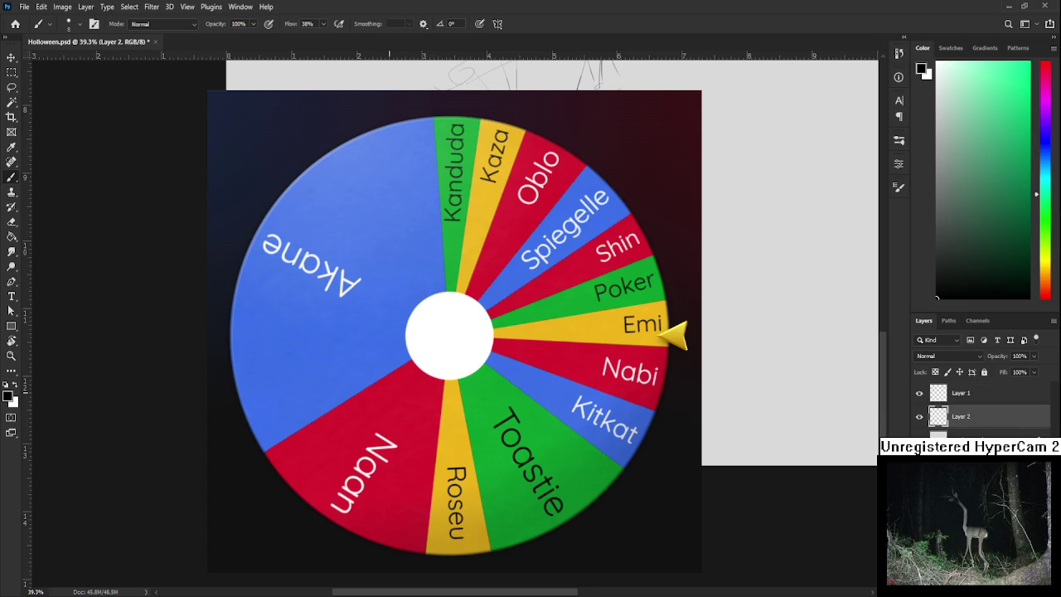
pyautogui.hscroll(1, 369, 404)
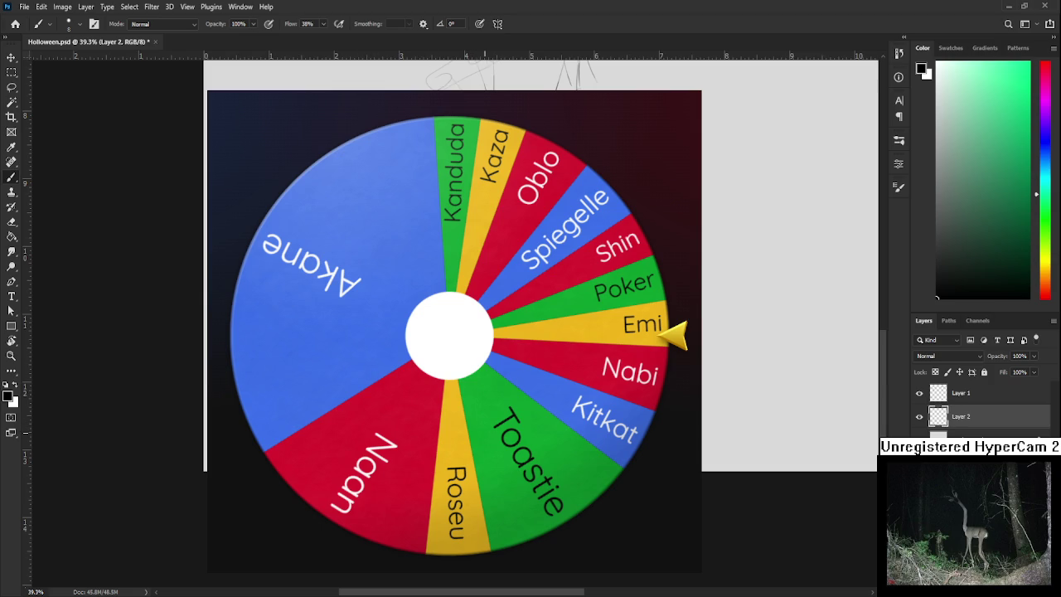
pyautogui.moveTo(485, 315); pyautogui.dragTo(391, 315)
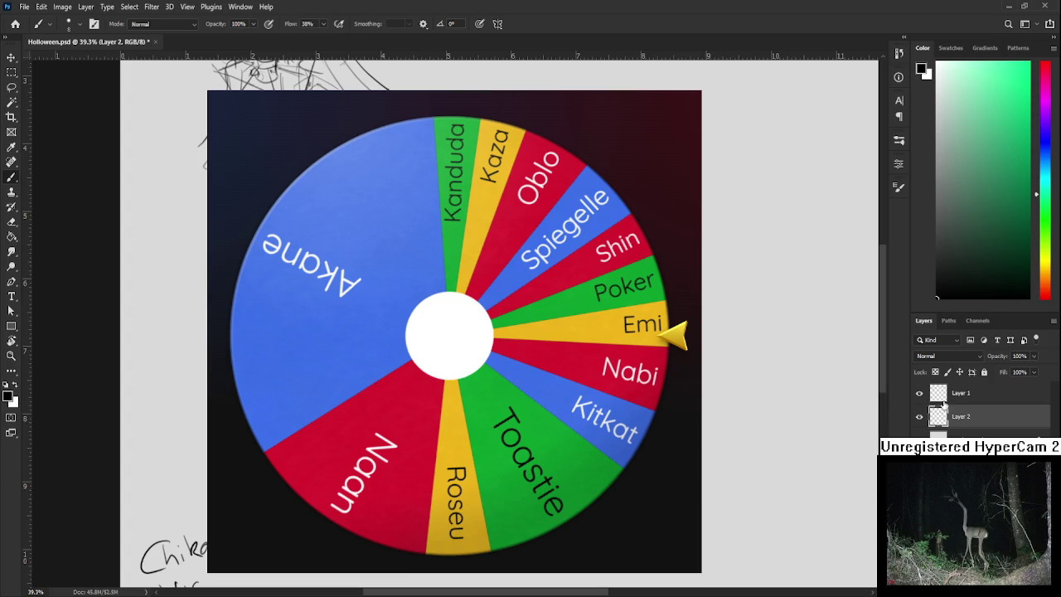
pyautogui.click(962, 392)
pyautogui.moveTo(424, 327); pyautogui.dragTo(449, 327)
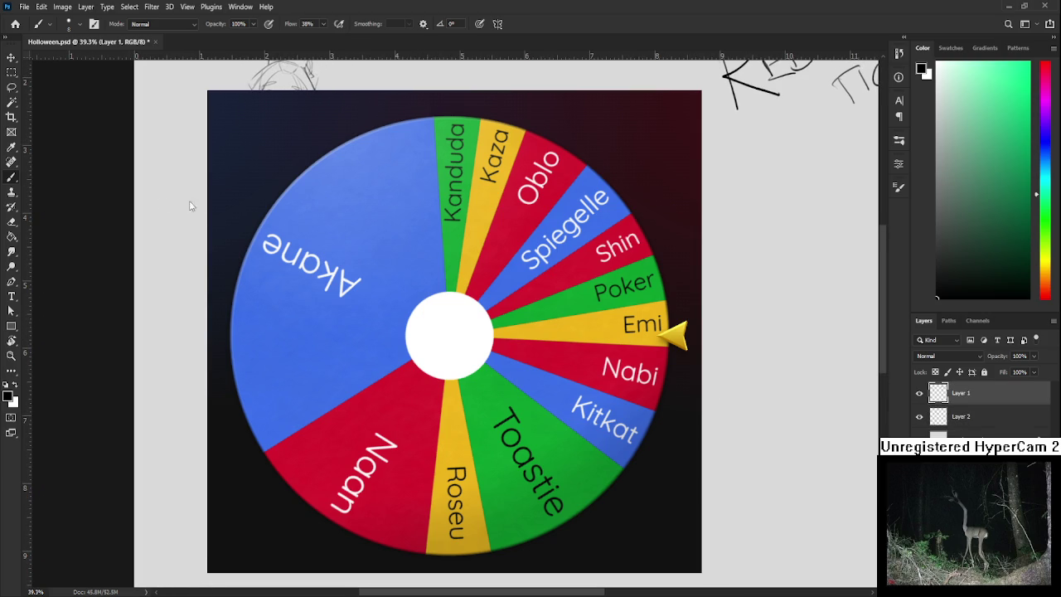
pyautogui.moveTo(449, 327); pyautogui.dragTo(429, 327)
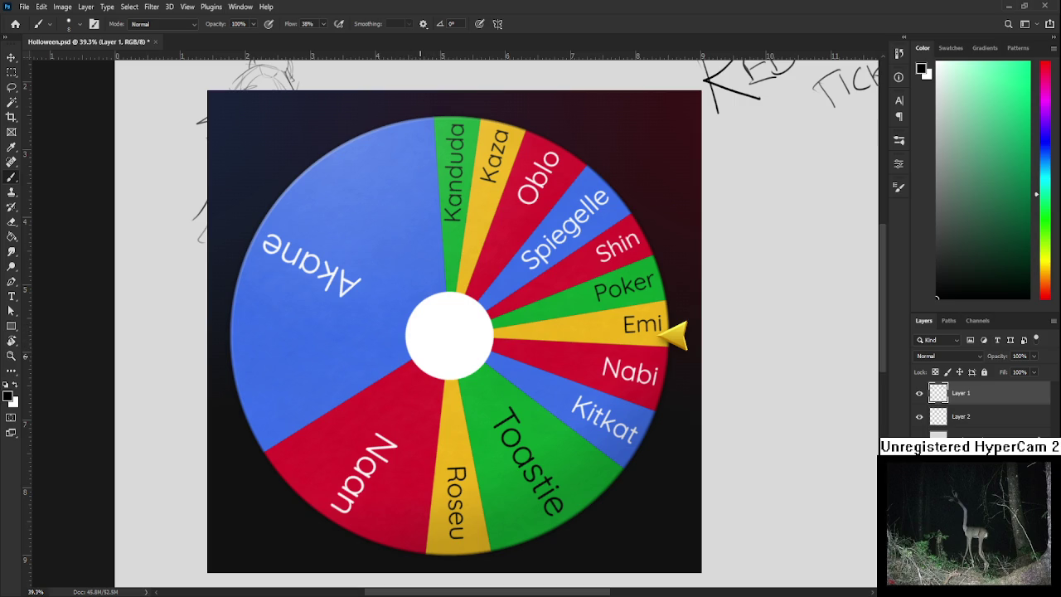
pyautogui.scroll(-1, 412, 348)
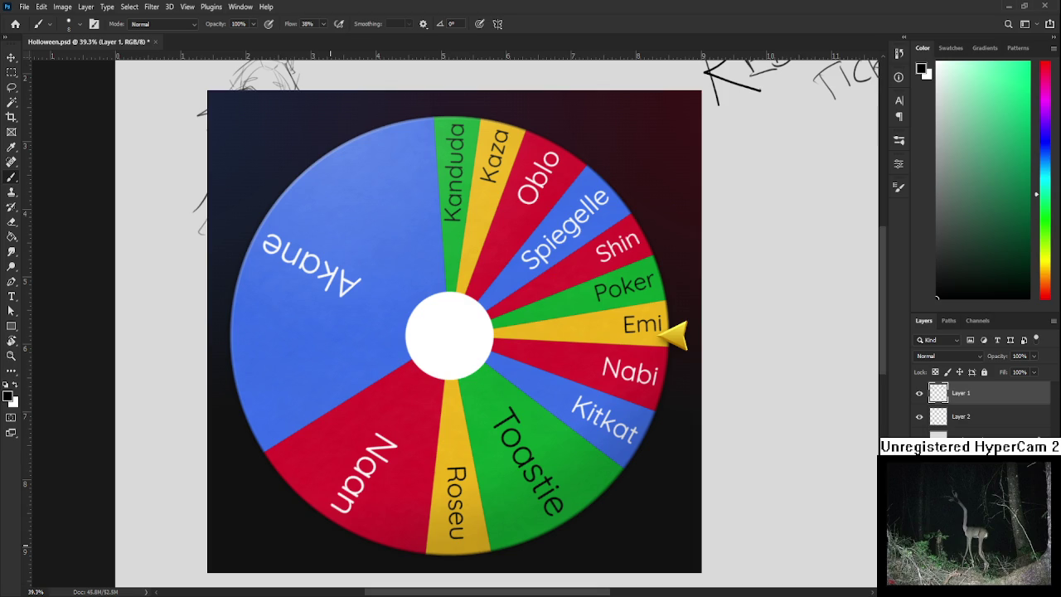
# Scroll the Halloween canvas slightly left with the name-wheel overlay still on top.
pyautogui.hscroll(-2, 497, 331)
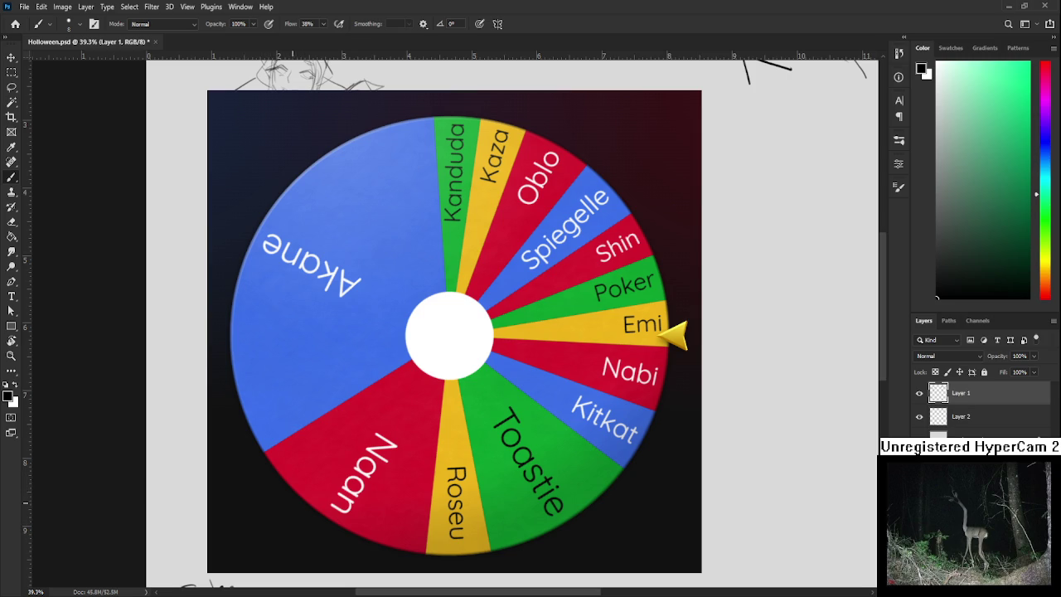
# Sketch the horned girl and write the tally Emi 84, Po 62, Kt 23, Nabi 15, Shn 1.
pyautogui.hscroll(1, 298, 497)
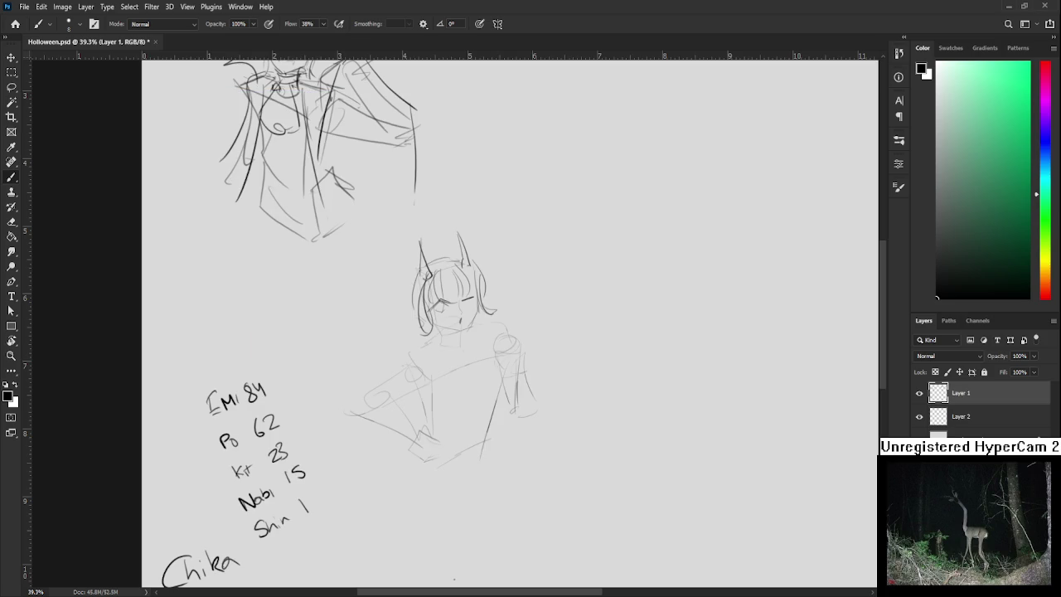
pyautogui.moveTo(278, 453)
pyautogui.mouseDown()
pyautogui.moveTo(401, 520)
pyautogui.moveTo(421, 514)
pyautogui.mouseUp()
# Lasso and delete the lower-left score tally, then recentre the view on the horned girl.
pyautogui.press('l')
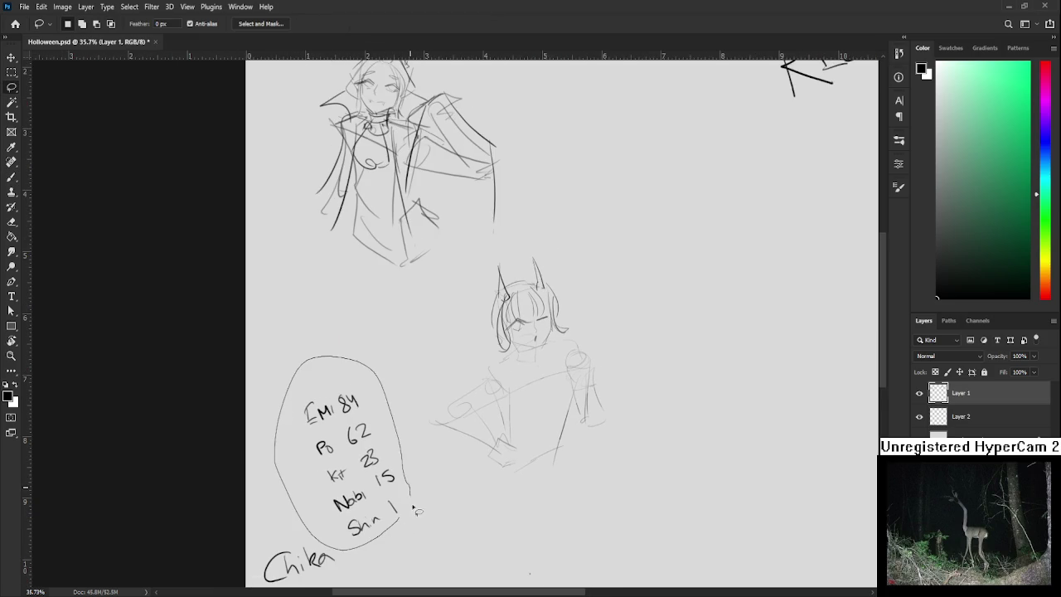
pyautogui.press('Delete')
pyautogui.hotkey('ctrl', 'd')
pyautogui.scroll(-3, 421, 511)
pyautogui.scroll(4, 547, 341)
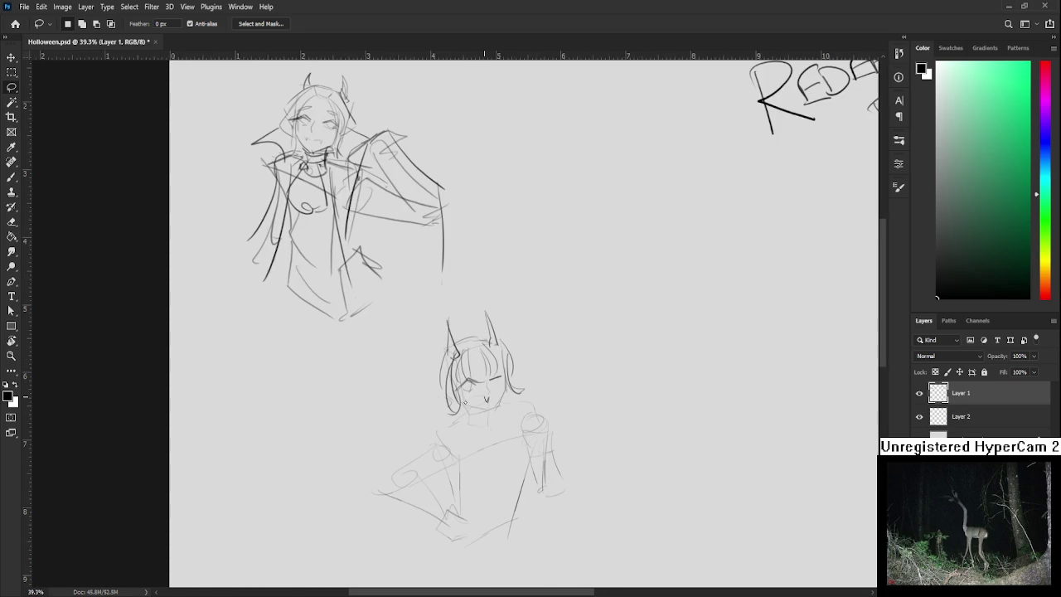
pyautogui.moveTo(491, 451); pyautogui.dragTo(412, 406)
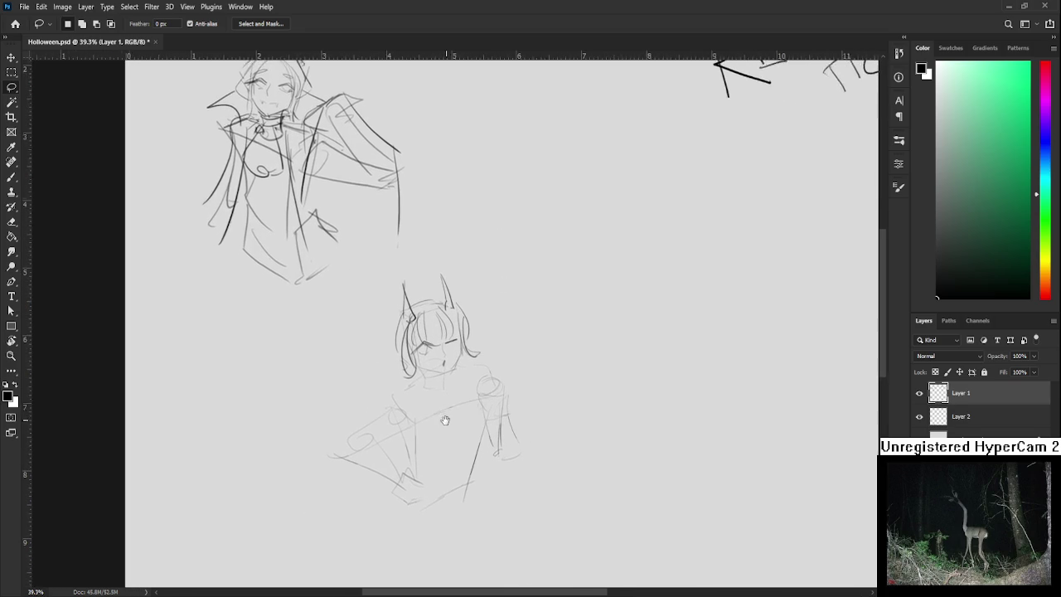
# Lasso a small area of lines around the horned girl's neck, then return to the Brush.
pyautogui.press('b')
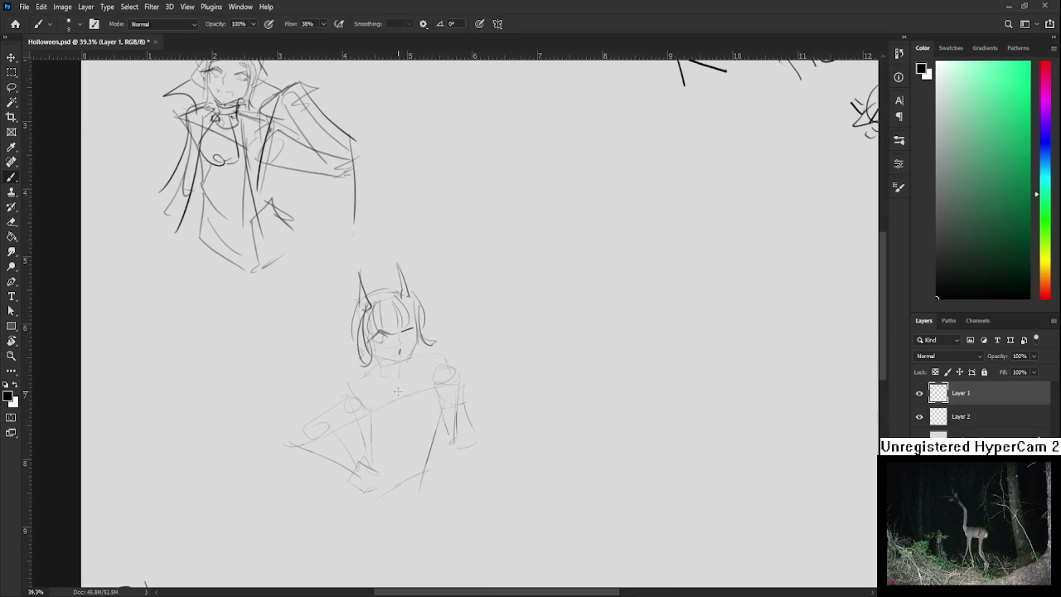
pyautogui.scroll(2, 398, 391)
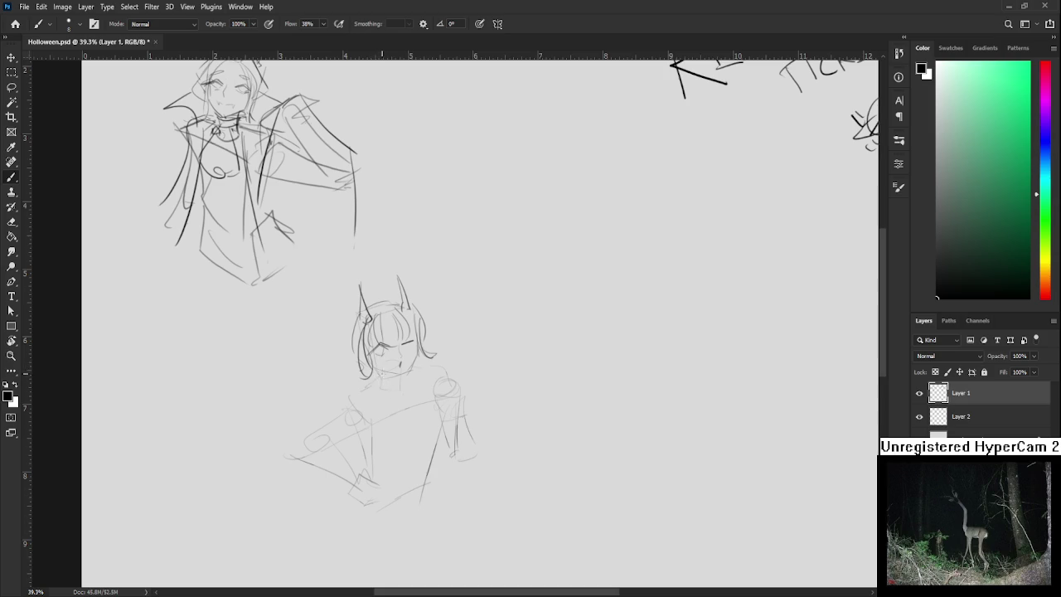
pyautogui.press('l')
pyautogui.moveTo(386, 377)
pyautogui.mouseDown()
pyautogui.moveTo(411, 398)
pyautogui.moveTo(381, 387)
pyautogui.mouseUp()
pyautogui.hotkey('ctrl', 'd')
pyautogui.press('b')
pyautogui.hotkey('ctrl', 'z')
# Draw darker lines for her cheek, head curl, jaw, collar and the middle of her torso.
pyautogui.moveTo(357, 344)
pyautogui.mouseDown()
pyautogui.moveTo(361, 358)
pyautogui.moveTo(354, 349)
pyautogui.moveTo(352, 360)
pyautogui.mouseUp()
pyautogui.moveTo(425, 328)
pyautogui.mouseDown()
pyautogui.moveTo(423, 344)
pyautogui.moveTo(388, 363)
pyautogui.mouseUp()
pyautogui.moveTo(375, 375); pyautogui.dragTo(386, 398)
pyautogui.hotkey('ctrl', 'z')
pyautogui.moveTo(443, 375)
pyautogui.mouseDown()
pyautogui.moveTo(416, 365)
pyautogui.moveTo(412, 454)
pyautogui.mouseUp()
pyautogui.moveTo(414, 401); pyautogui.dragTo(425, 477)
# Darken her shoulder, hand and forearm, and the right edge of her jacket.
pyautogui.moveTo(353, 396)
pyautogui.mouseDown()
pyautogui.moveTo(305, 434)
pyautogui.moveTo(345, 461)
pyautogui.moveTo(365, 432)
pyautogui.moveTo(352, 407)
pyautogui.mouseUp()
pyautogui.moveTo(308, 438)
pyautogui.mouseDown()
pyautogui.moveTo(327, 484)
pyautogui.moveTo(365, 507)
pyautogui.mouseUp()
pyautogui.hotkey('ctrl', 'z')
pyautogui.hotkey('ctrl', 'z')
pyautogui.hotkey('ctrl', 'z')
pyautogui.moveTo(352, 454)
pyautogui.mouseDown()
pyautogui.moveTo(370, 484)
pyautogui.moveTo(364, 509)
pyautogui.moveTo(378, 498)
pyautogui.mouseUp()
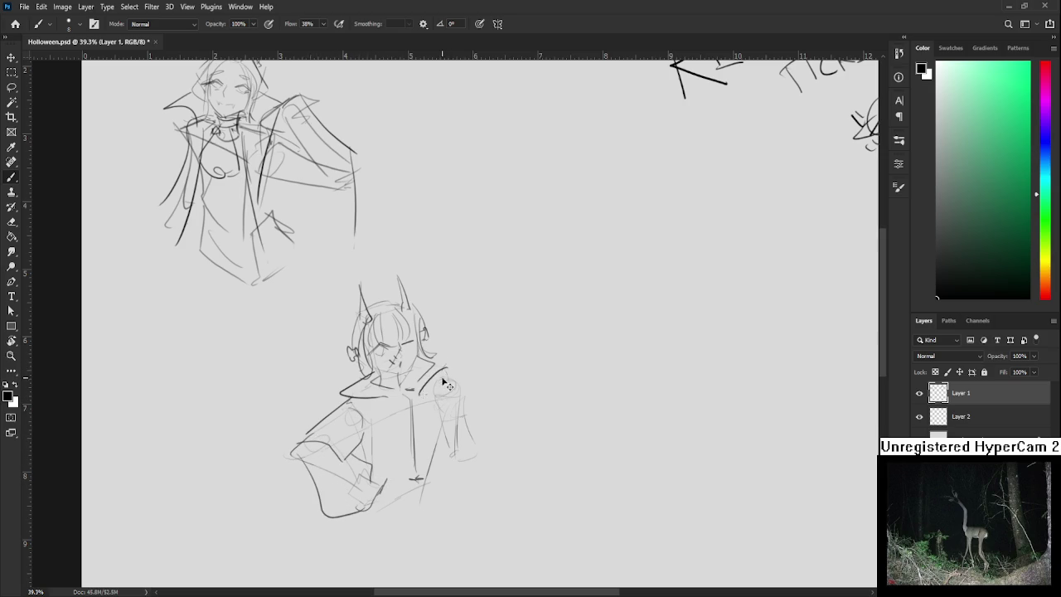
pyautogui.moveTo(440, 372)
pyautogui.mouseDown()
pyautogui.moveTo(461, 393)
pyautogui.moveTo(430, 430)
pyautogui.moveTo(466, 470)
pyautogui.mouseUp()
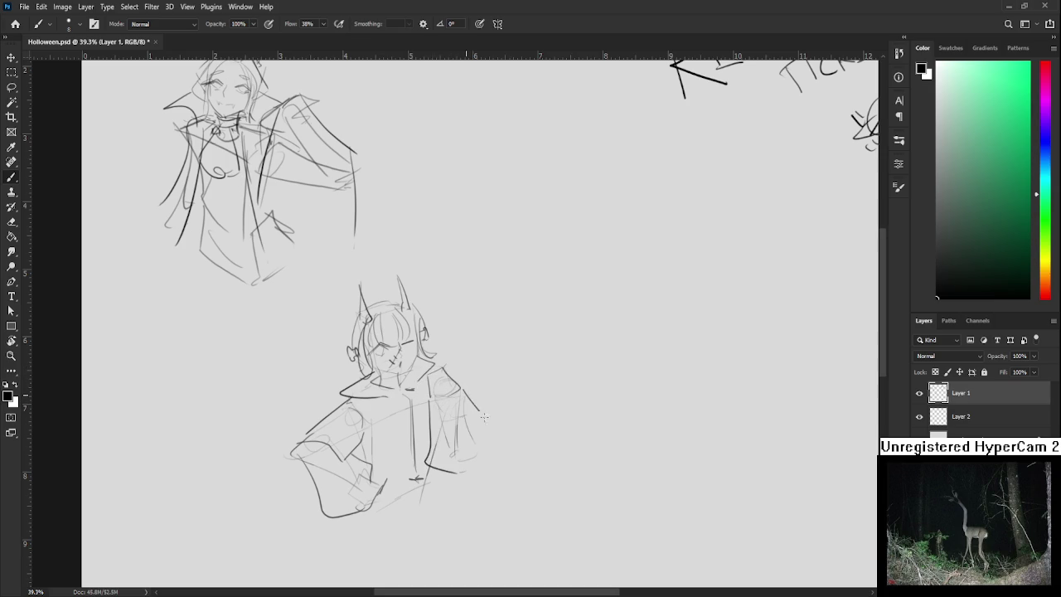
pyautogui.moveTo(467, 388)
pyautogui.mouseDown()
pyautogui.moveTo(494, 457)
pyautogui.moveTo(481, 467)
pyautogui.mouseUp()
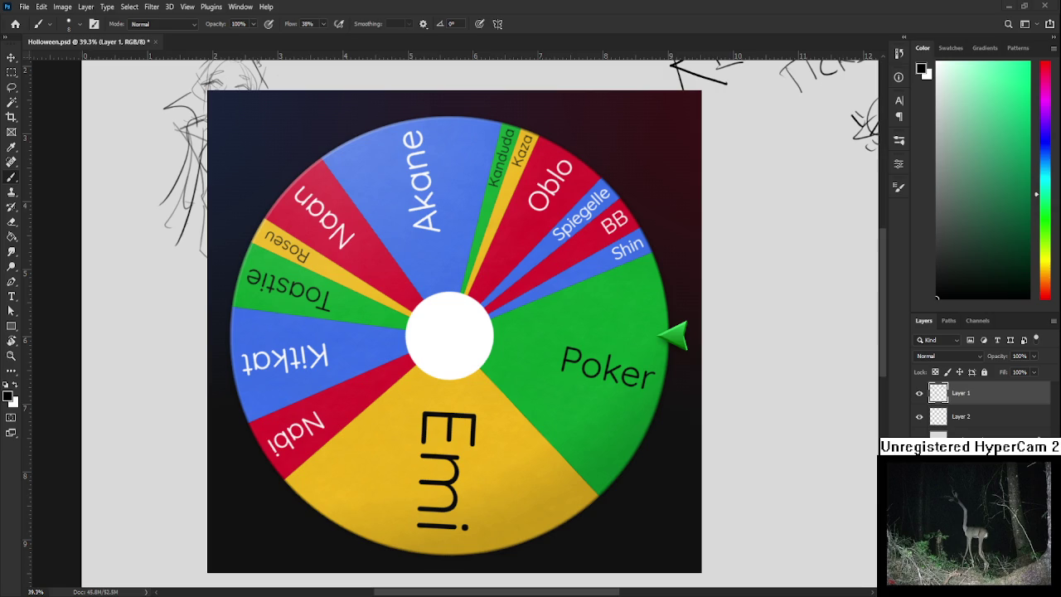
# Spin the name wheel and remove the winner, Poker, from the wheel.
pyautogui.click(451, 335)
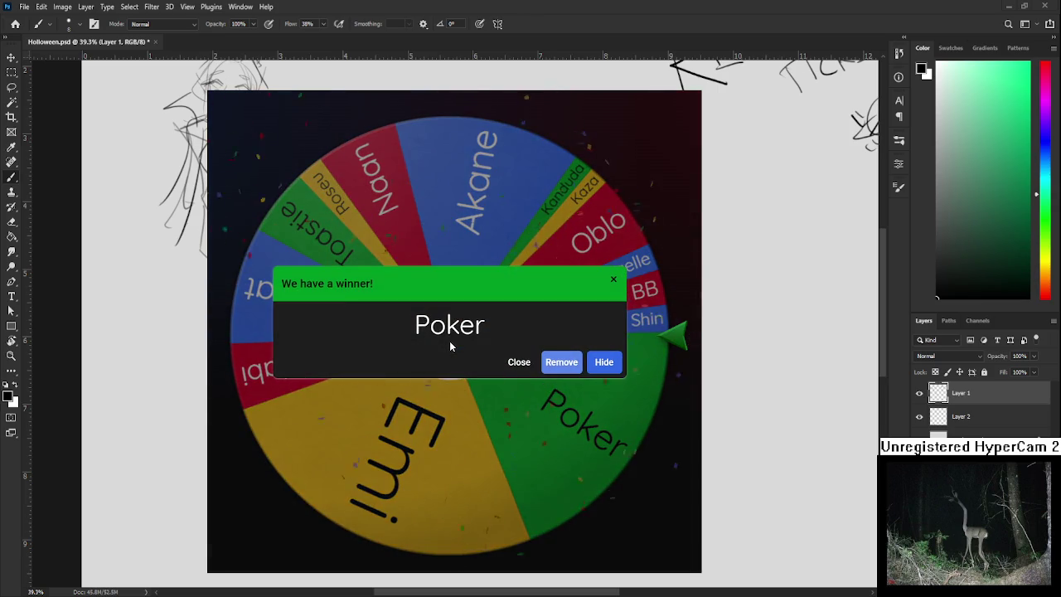
pyautogui.click(557, 365)
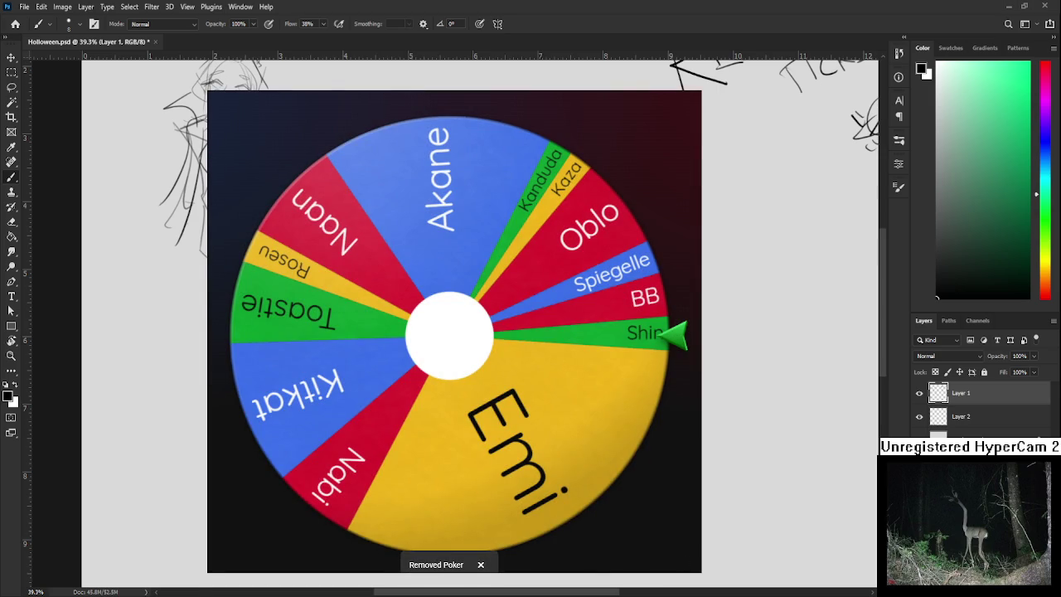
pyautogui.scroll(-2, 481, 323)
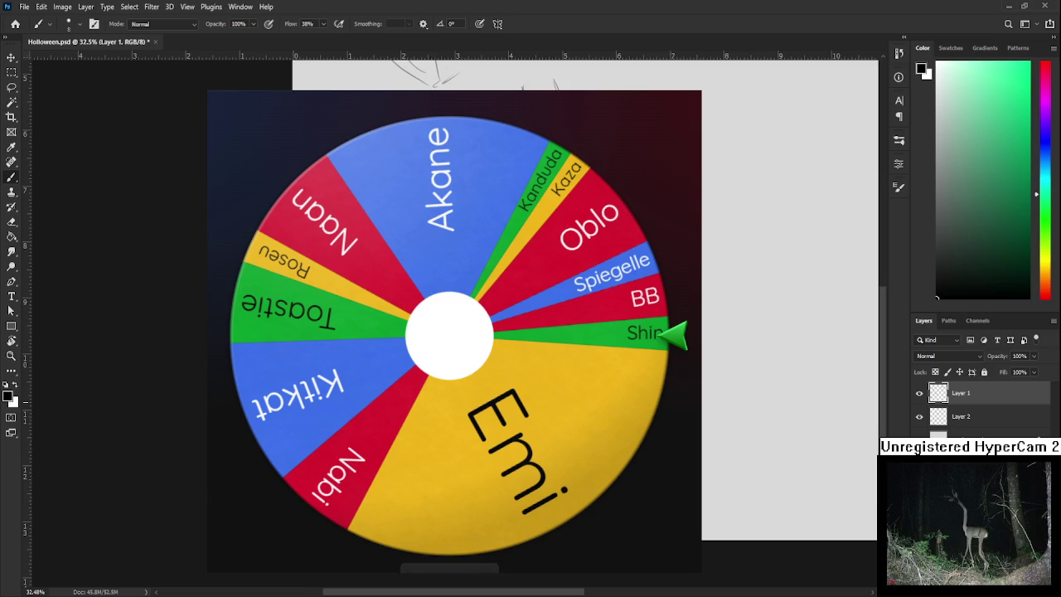
# Scroll around the canvas to find the area beside the name wheel.
pyautogui.scroll(1, 225, 323)
pyautogui.scroll(1, 225, 323)
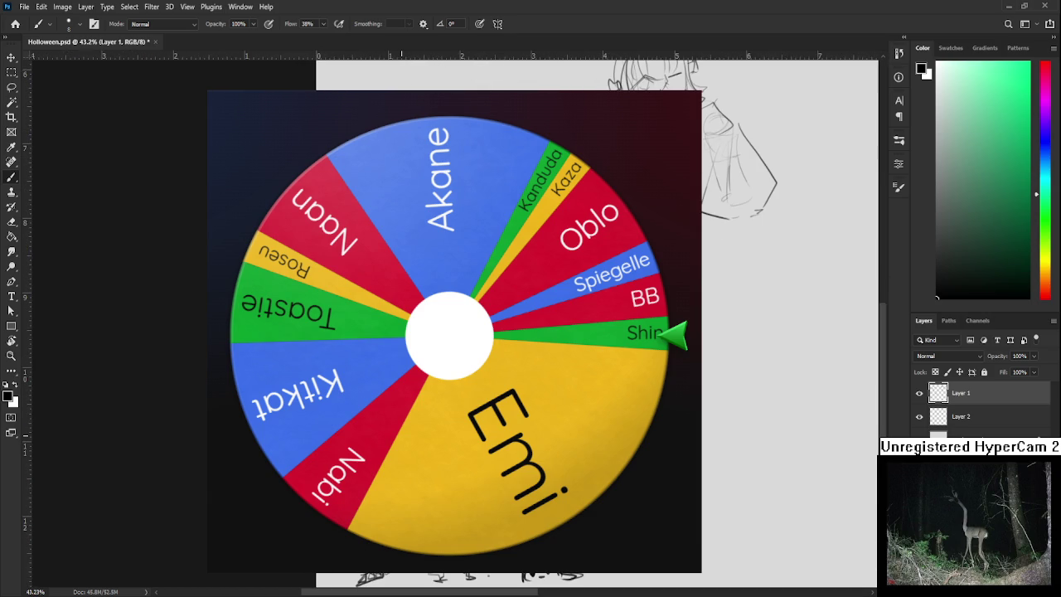
pyautogui.hscroll(-1, 705, 410)
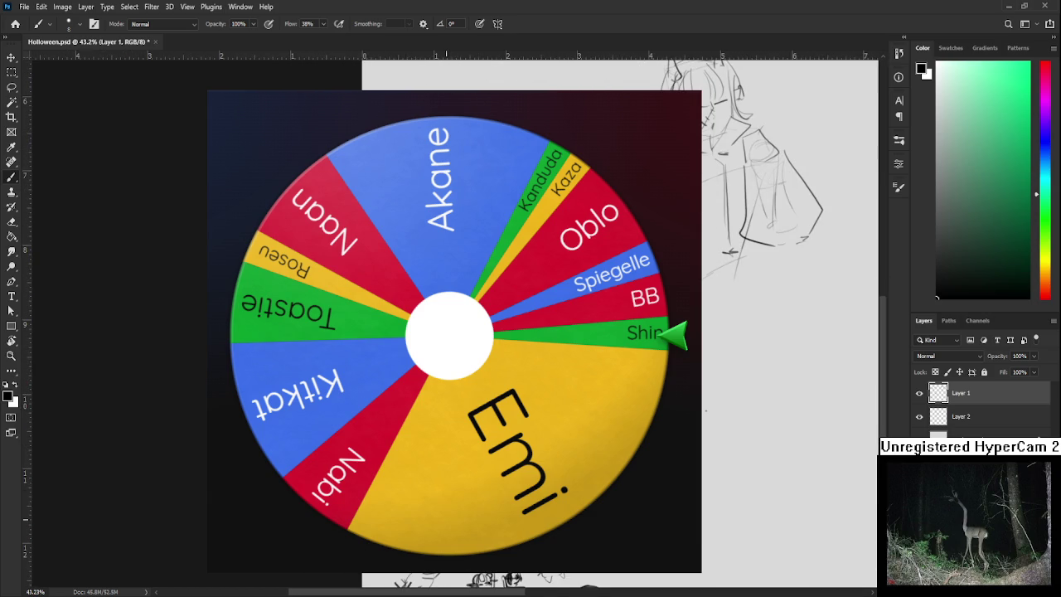
pyautogui.scroll(-1, 706, 410)
pyautogui.hscroll(1, 706, 410)
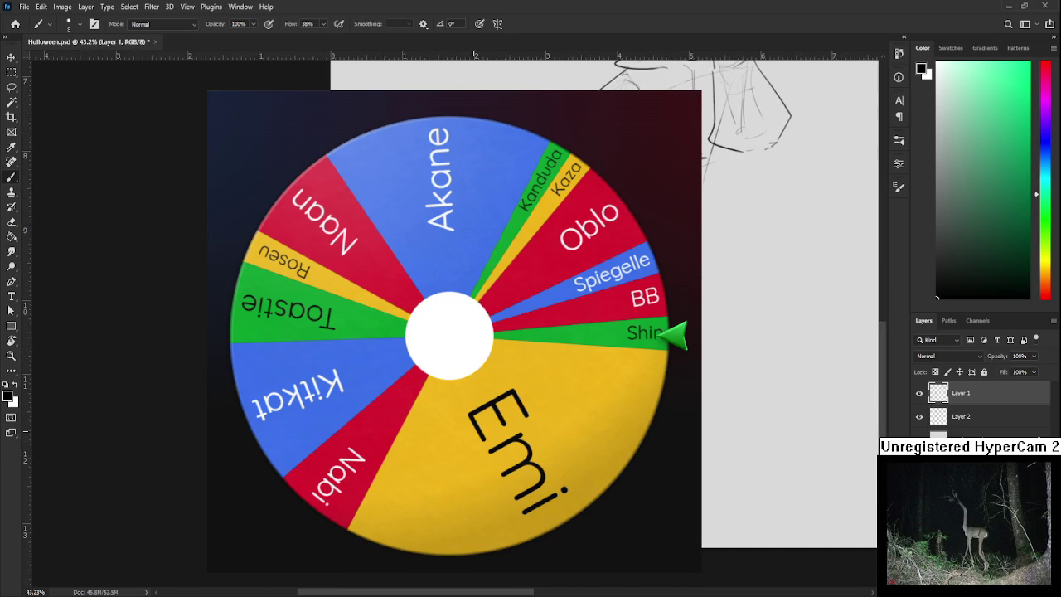
pyautogui.scroll(1, 464, 431)
pyautogui.hscroll(1, 464, 430)
pyautogui.hscroll(1, 460, 431)
pyautogui.scroll(-1, 460, 431)
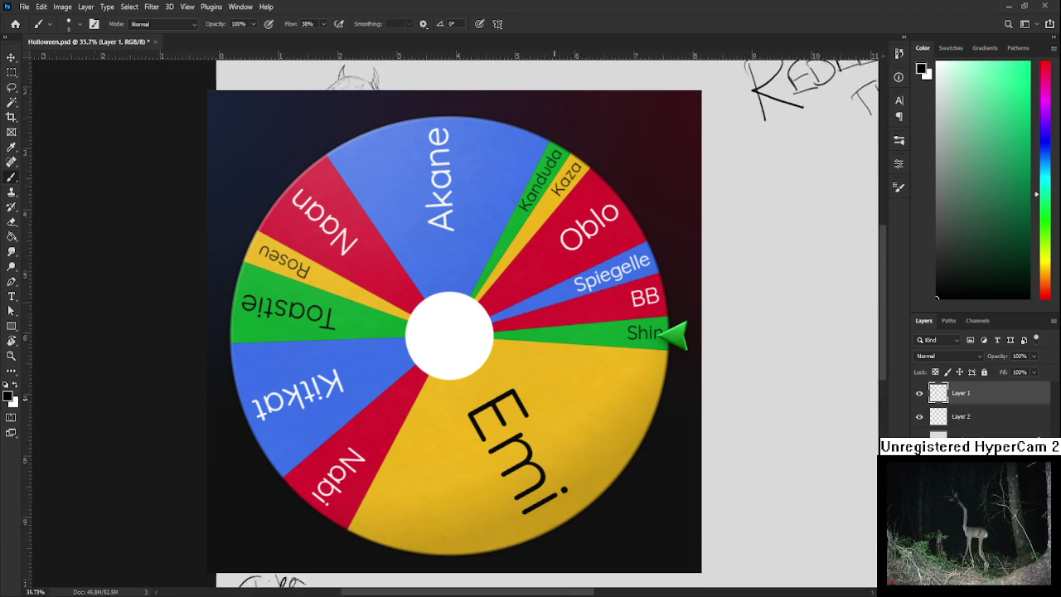
pyautogui.scroll(-1, 636, 348)
# Free-transform the layer to nudge its contents slightly left.
pyautogui.press('l')
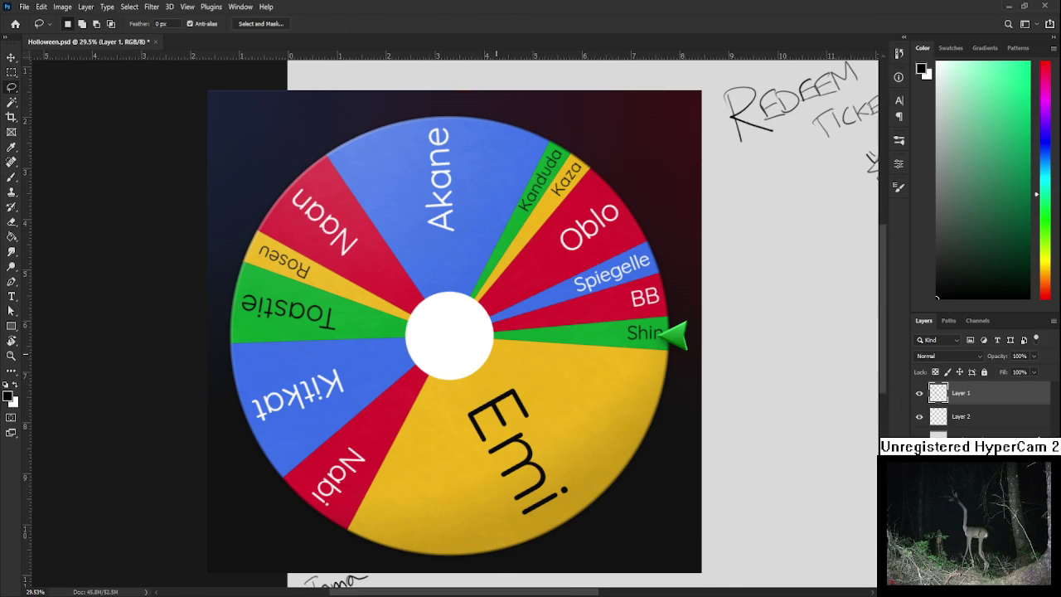
pyautogui.hotkey('ctrl', 't')
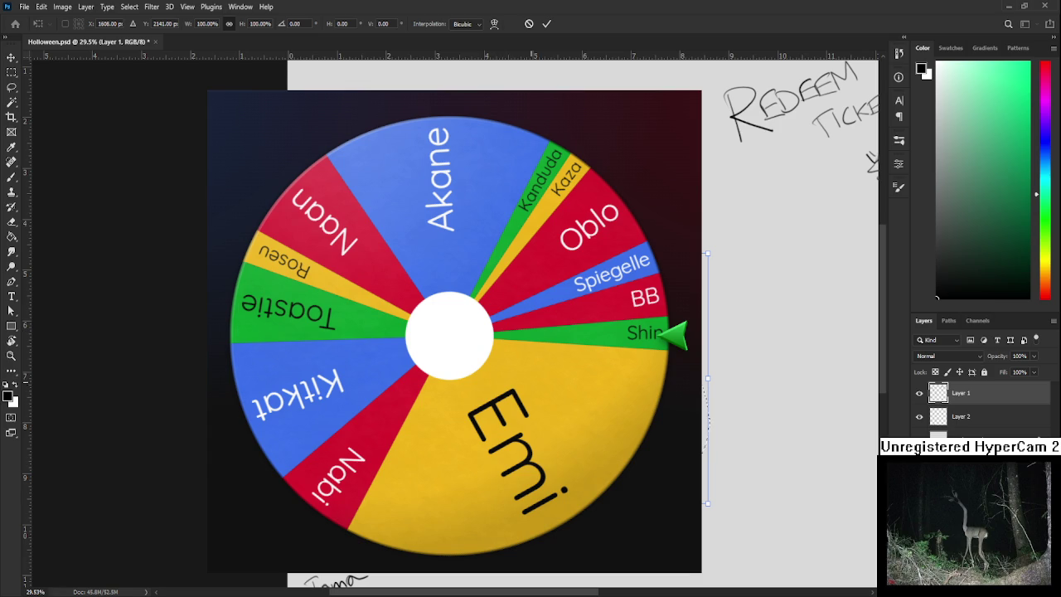
pyautogui.moveTo(529, 256); pyautogui.dragTo(535, 256)
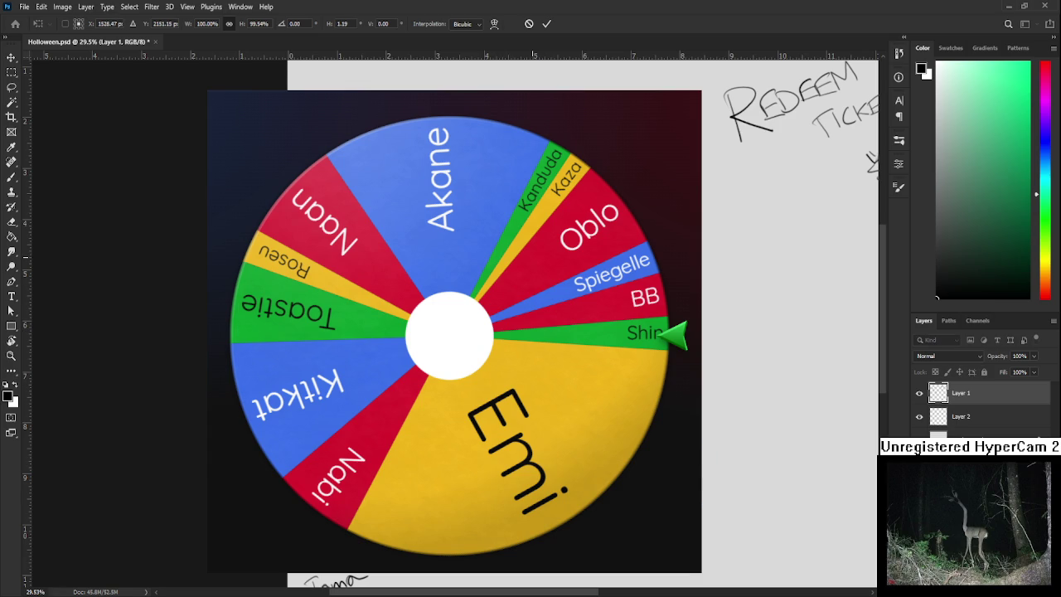
pyautogui.press('Return')
# Lasso a rough region right of the wheel and enlarge it to about 106.66%.
pyautogui.moveTo(703, 338); pyautogui.dragTo(703, 452)
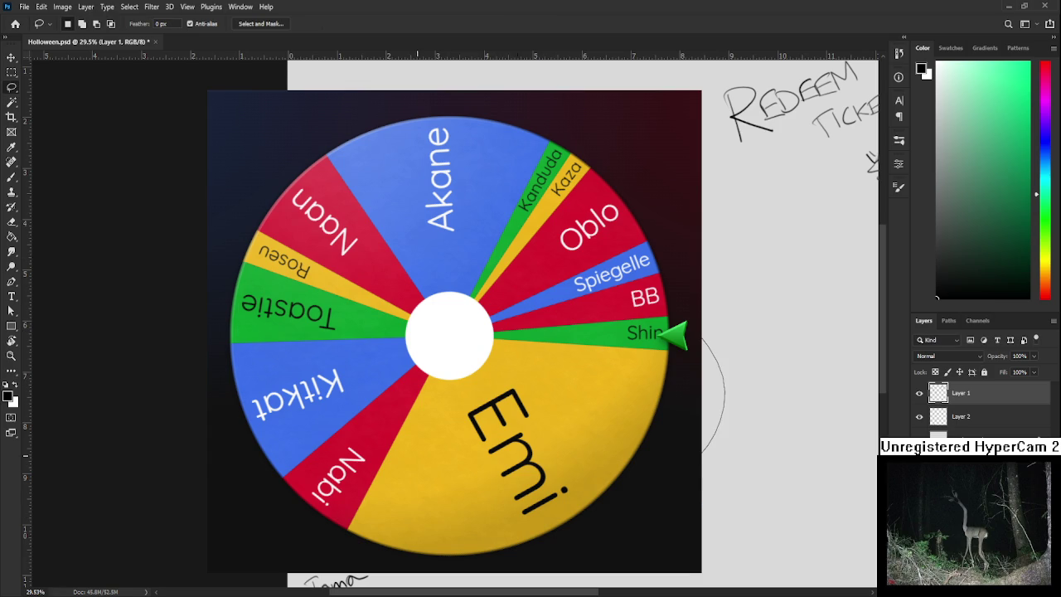
pyautogui.hotkey('ctrl', 't')
pyautogui.moveTo(719, 528); pyautogui.dragTo(740, 539)
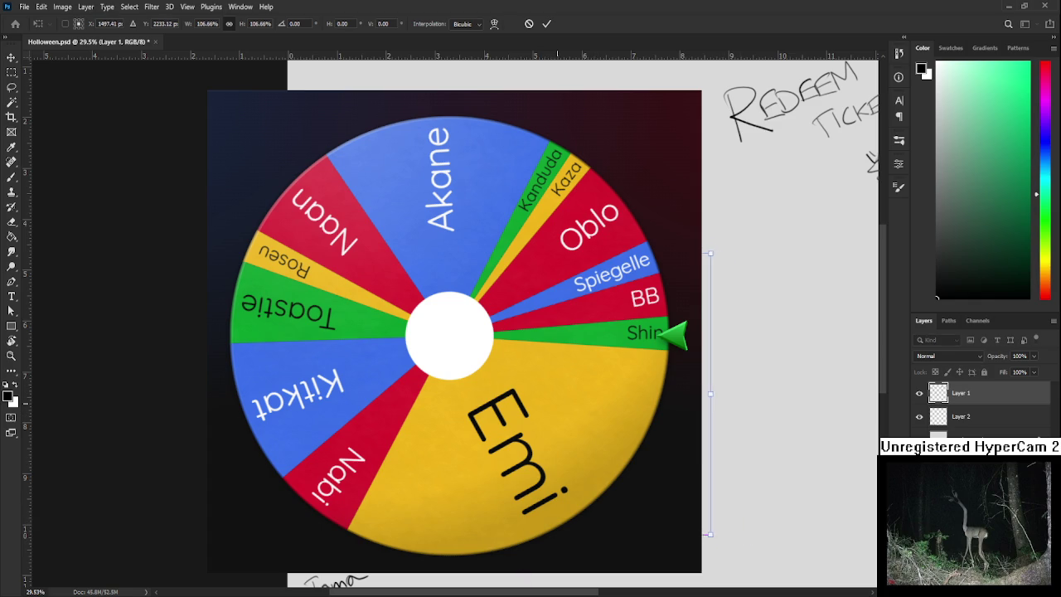
pyautogui.press('Return')
pyautogui.scroll(1, 636, 335)
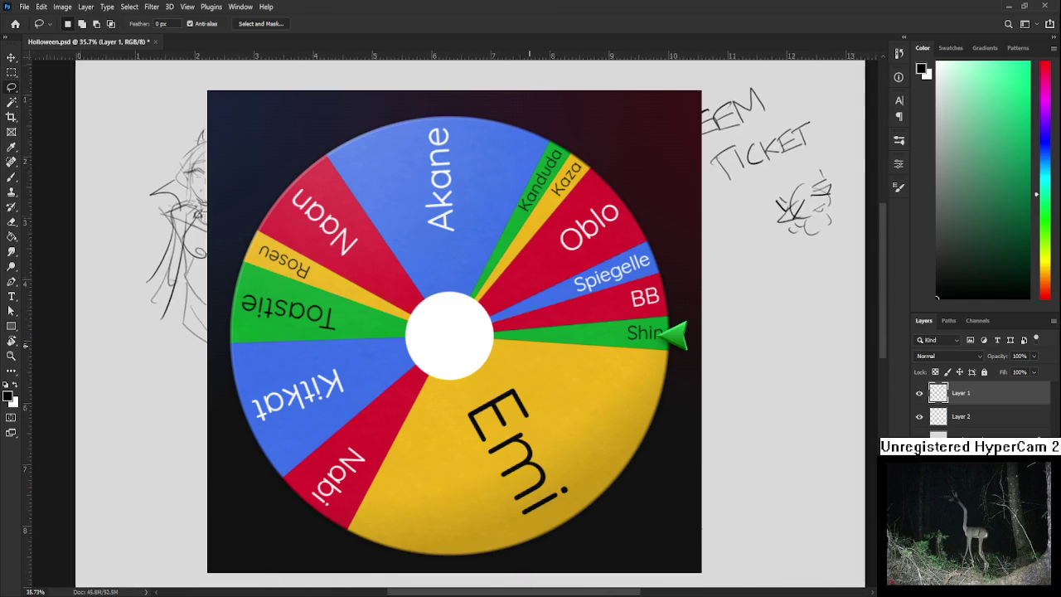
pyautogui.moveTo(642, 332); pyautogui.dragTo(348, 331)
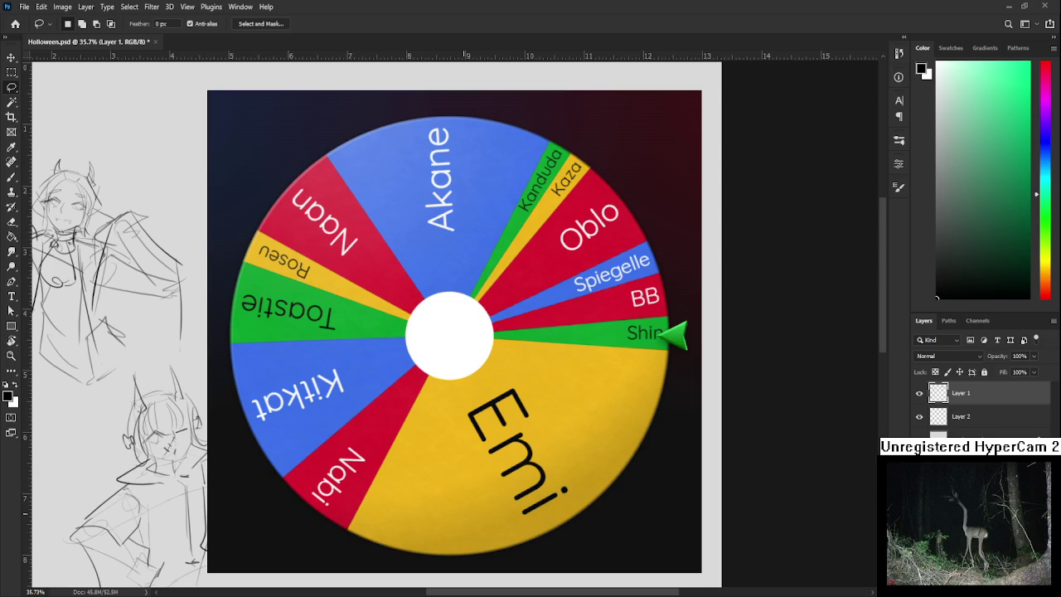
pyautogui.moveTo(467, 464); pyautogui.dragTo(644, 249)
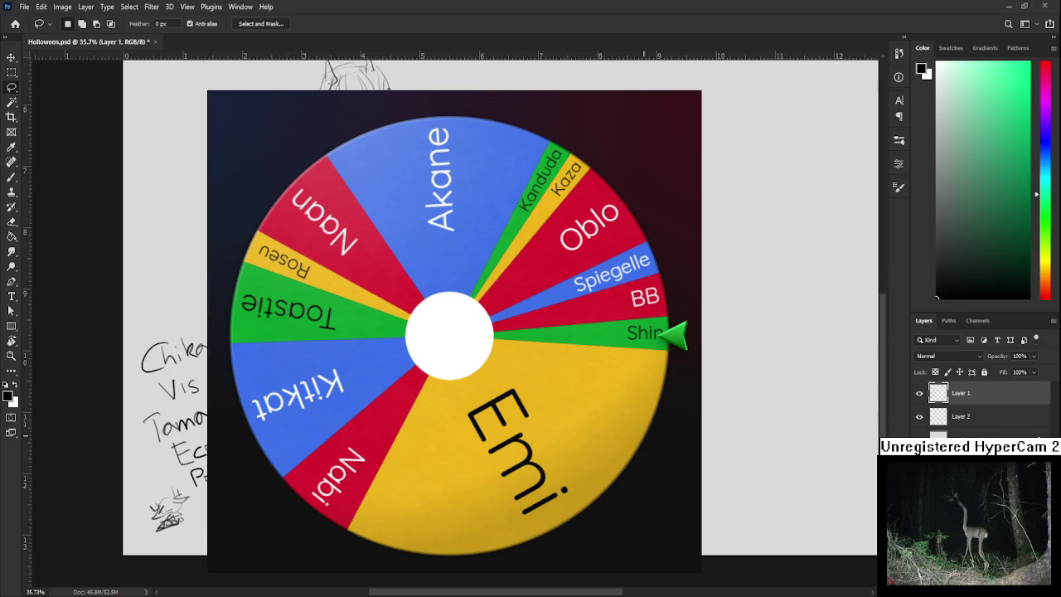
pyautogui.scroll(2, 345, 315)
# Zoom and pan around the character sketches to examine them closely.
pyautogui.press('b')
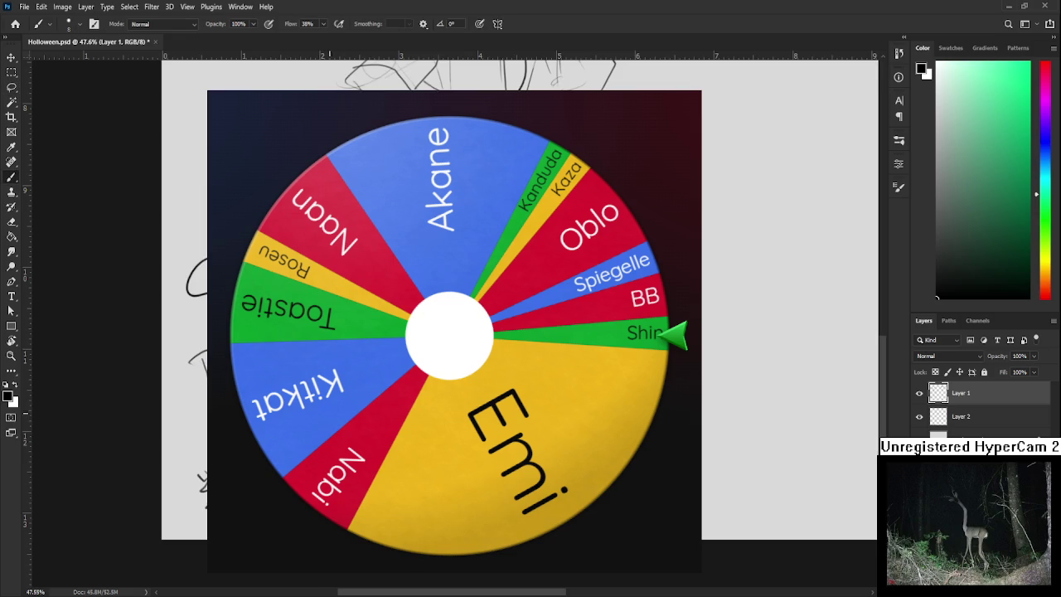
pyautogui.moveTo(332, 315); pyautogui.dragTo(306, 338)
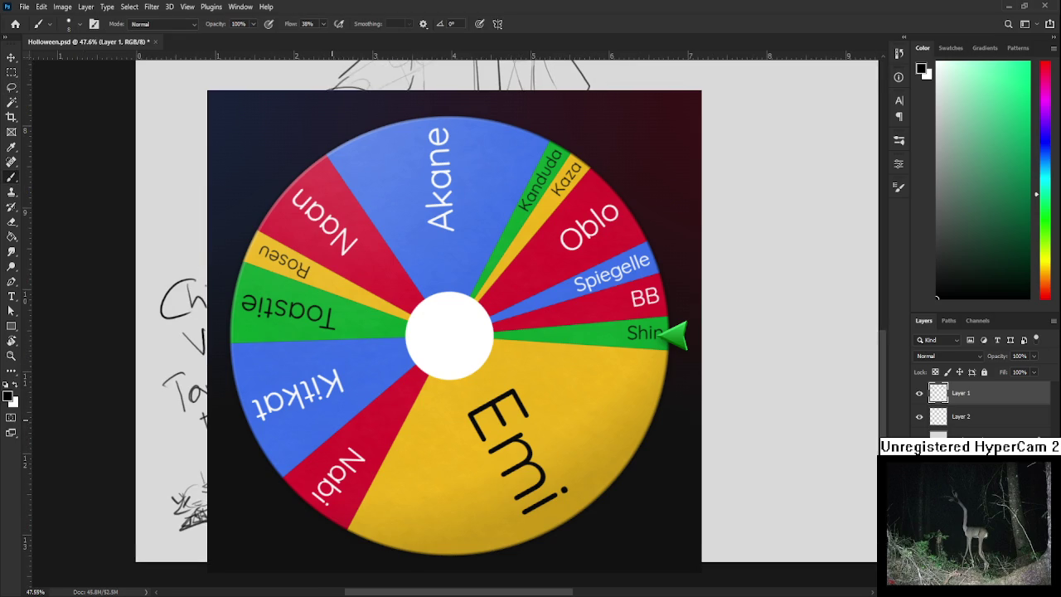
pyautogui.scroll(3, 358, 392)
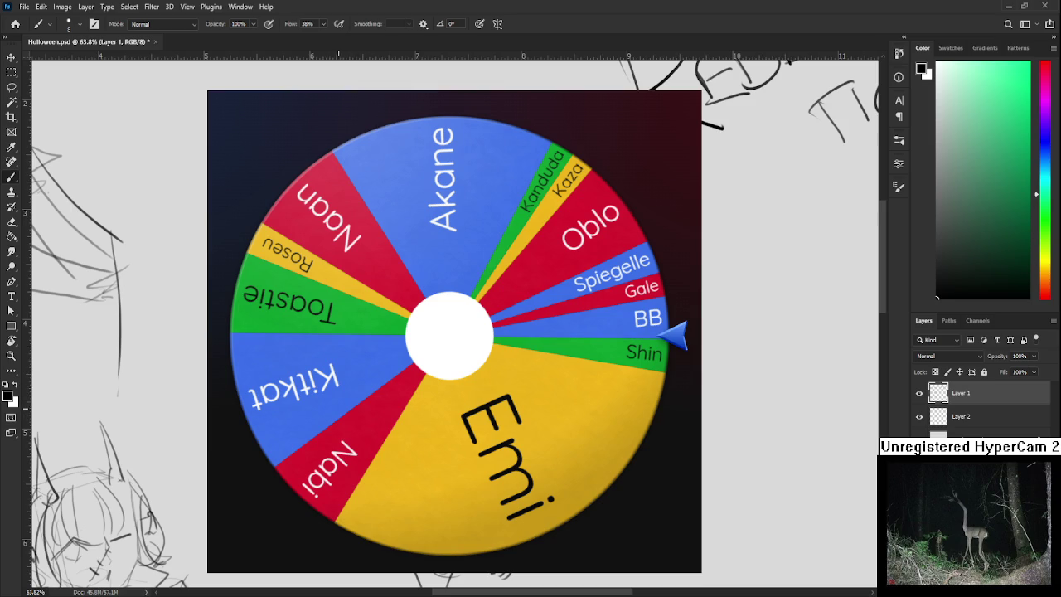
pyautogui.scroll(2, 374, 331)
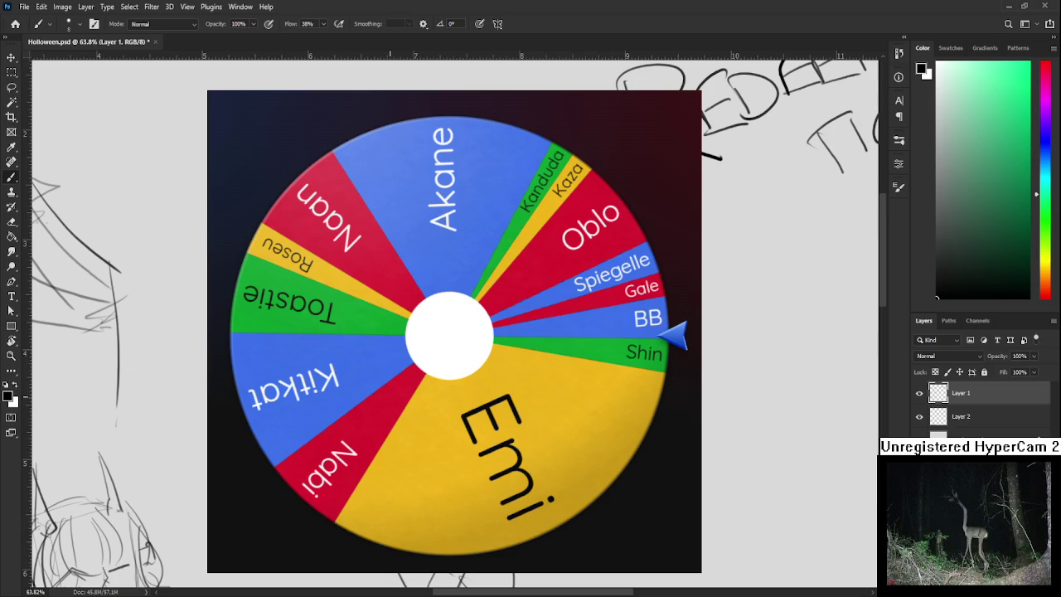
pyautogui.hscroll(-2, 389, 332)
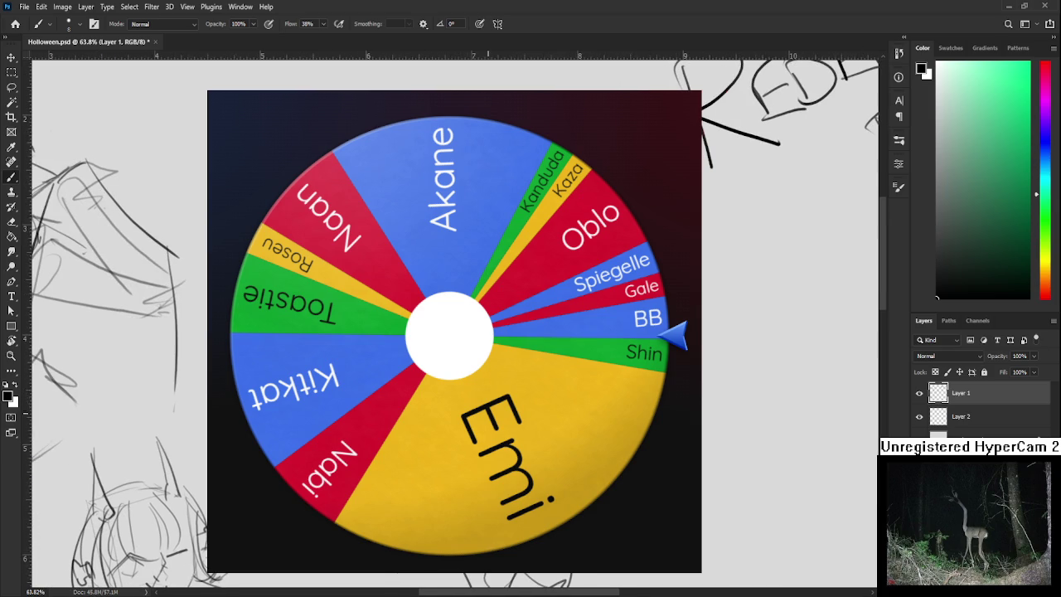
pyautogui.scroll(1, 497, 364)
pyautogui.scroll(1, 498, 364)
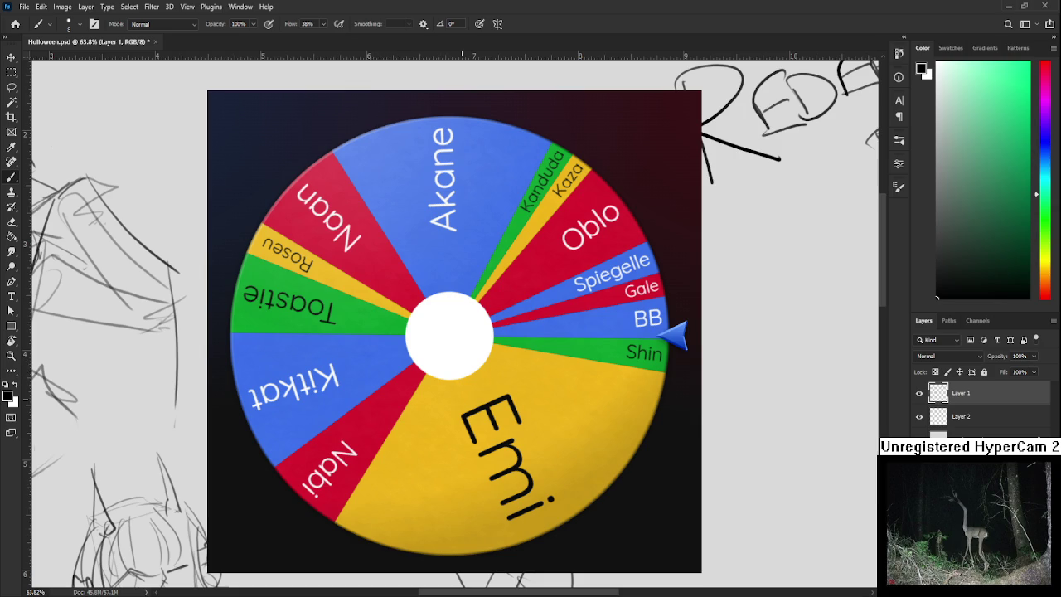
pyautogui.scroll(1, 470, 365)
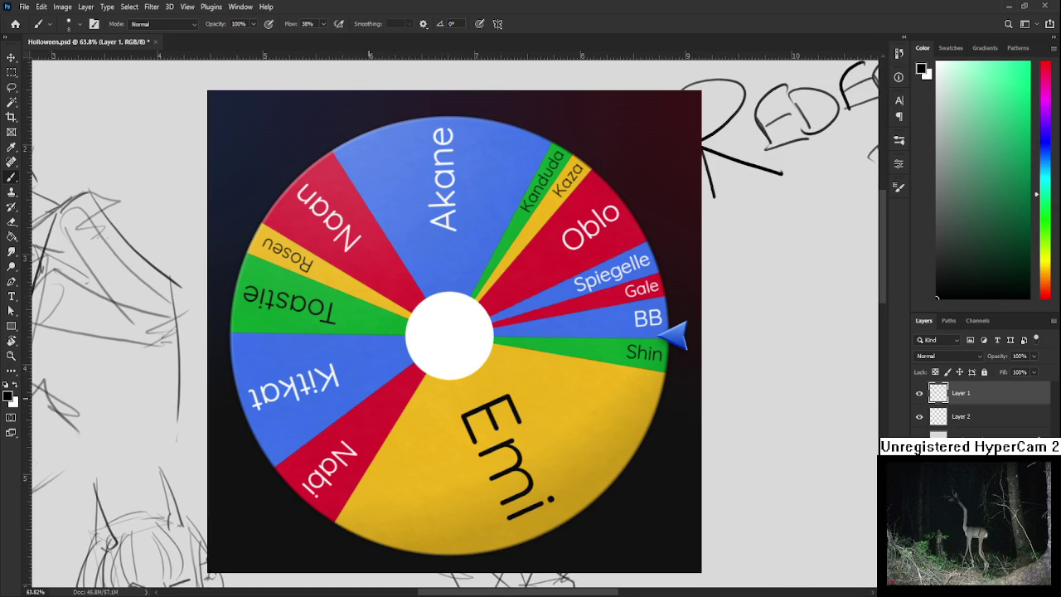
pyautogui.scroll(-1, 481, 365)
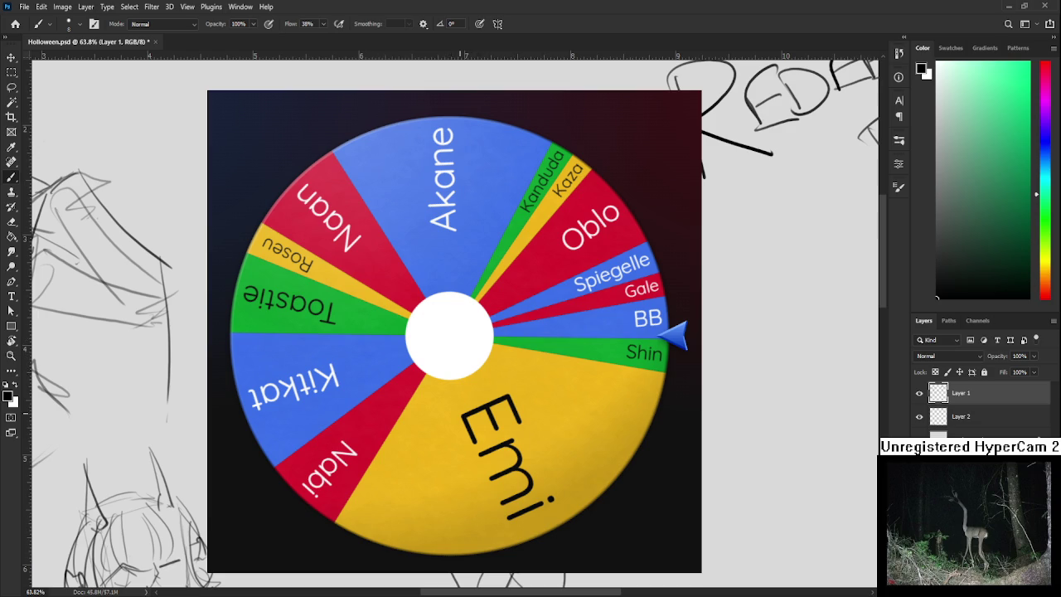
pyautogui.scroll(-1, 448, 332)
pyautogui.scroll(-2, 444, 331)
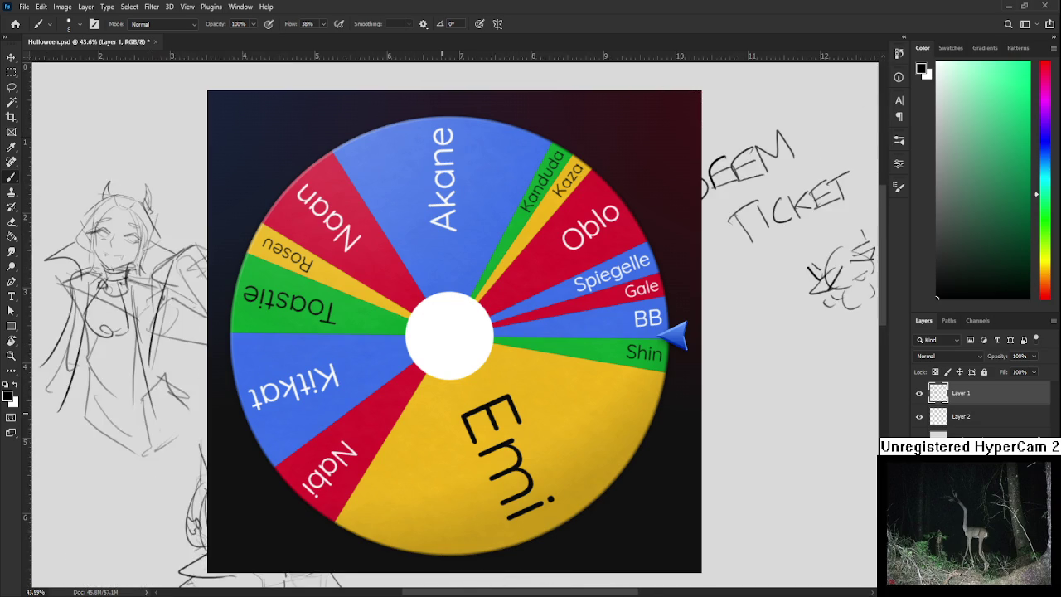
pyautogui.moveTo(452, 331); pyautogui.dragTo(432, 358)
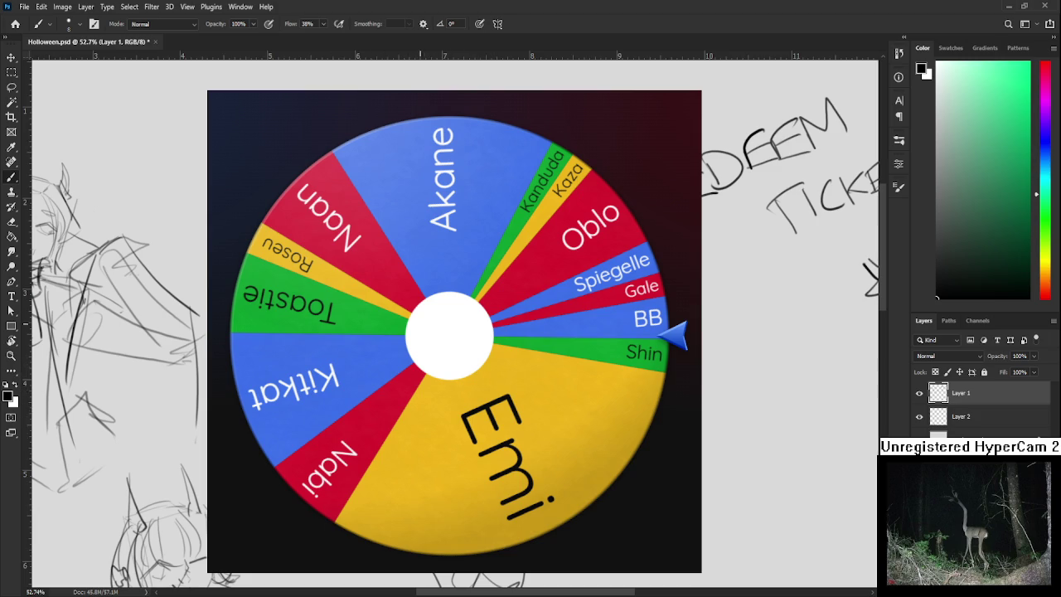
pyautogui.scroll(-3, 372, 332)
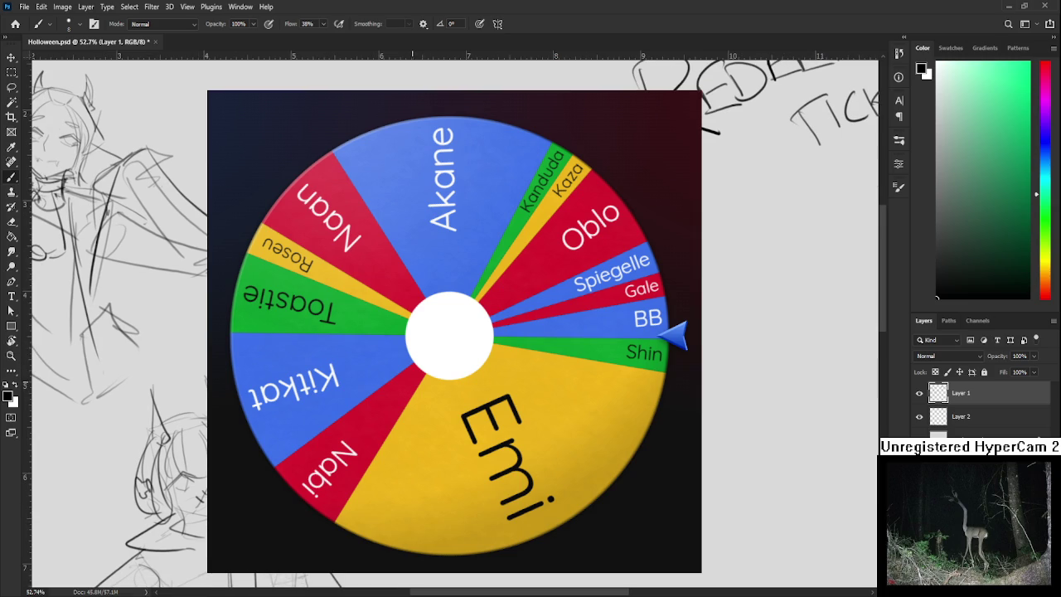
# Shrink the Eraser to size 60, then return to the Brush over the sketches.
pyautogui.press('e')
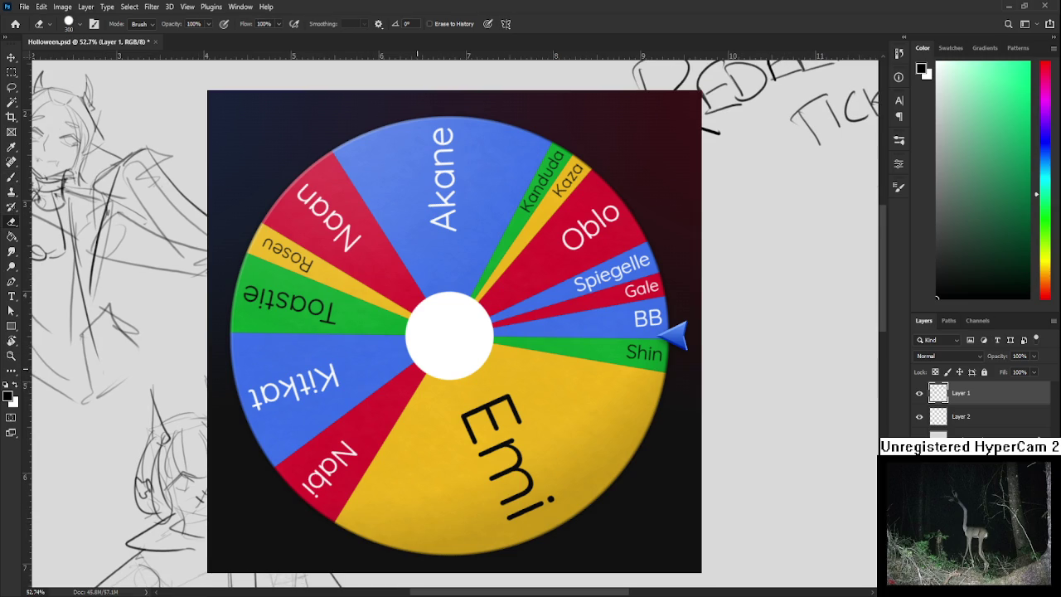
pyautogui.press('[')
pyautogui.press('[')
pyautogui.press('[')
pyautogui.press('[')
pyautogui.press('[')
pyautogui.press('b')
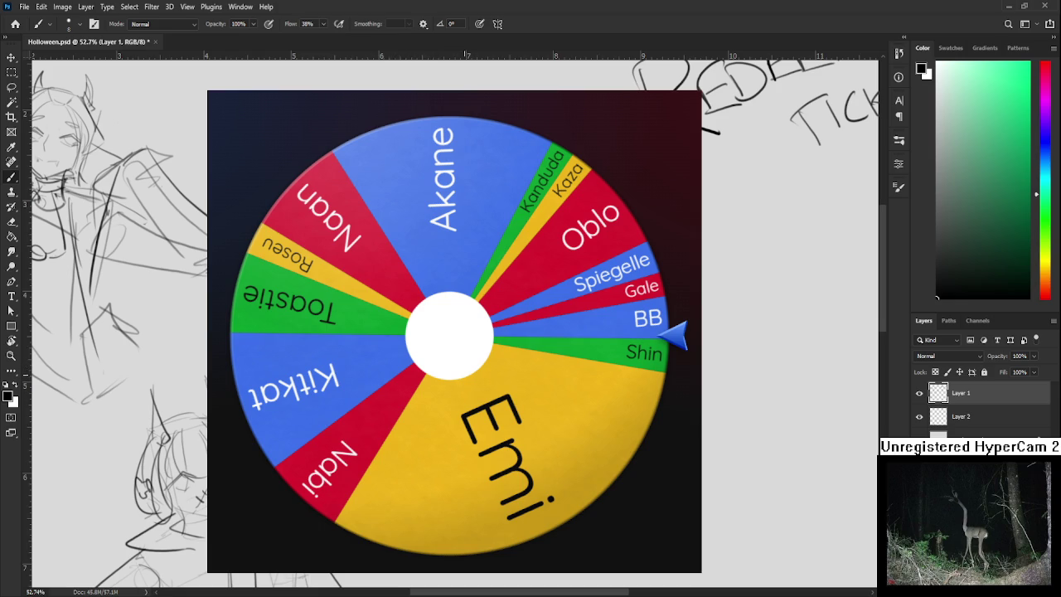
pyautogui.moveTo(468, 332); pyautogui.dragTo(457, 323)
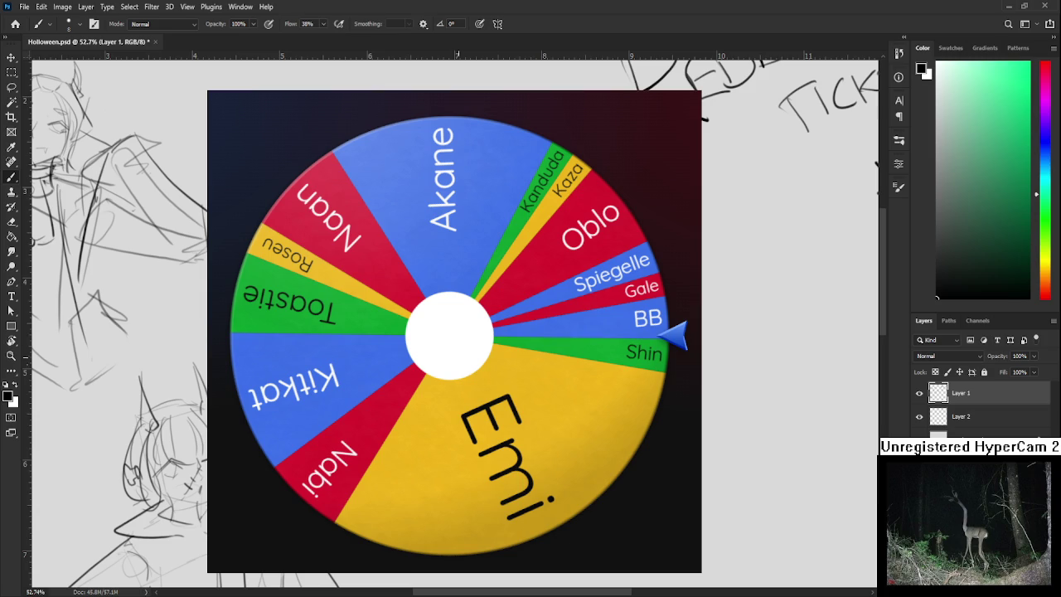
pyautogui.hscroll(2, 116, 323)
# Shift the Layer 1 sketch a few pixels down-left with Free Transform.
pyautogui.press('e')
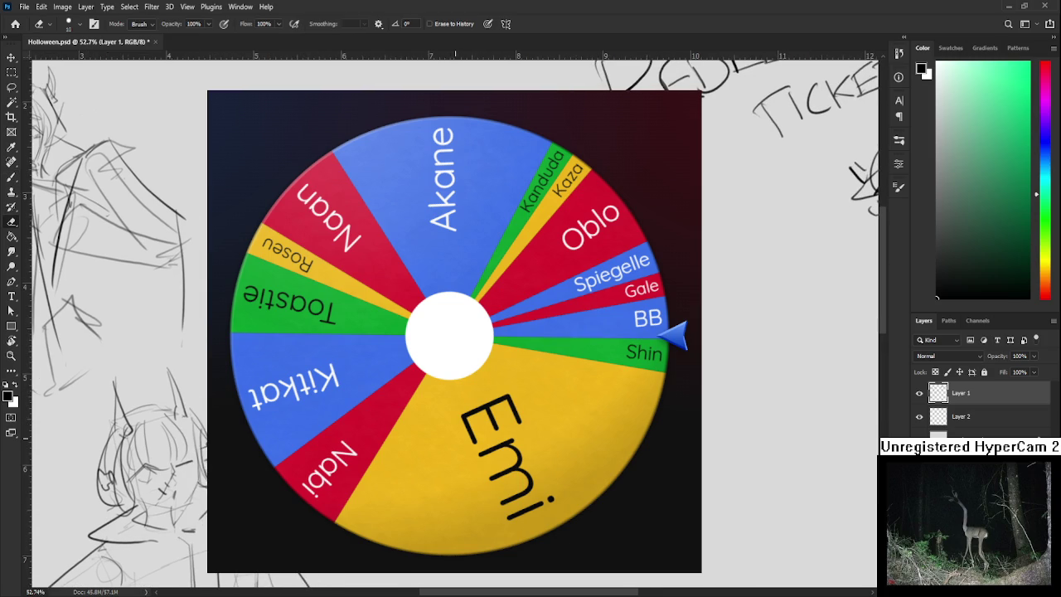
pyautogui.press('l')
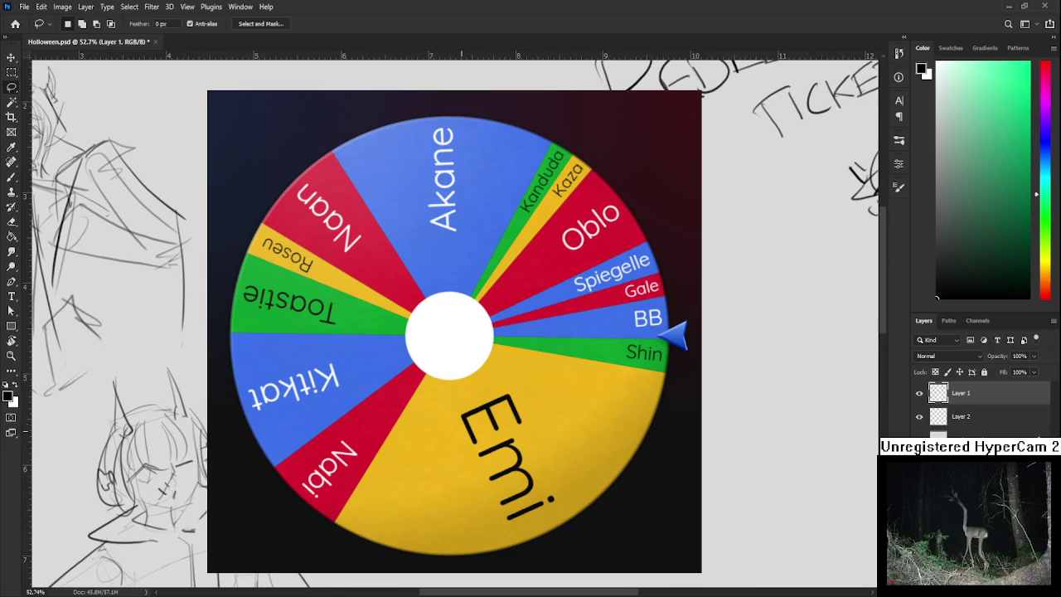
pyautogui.hotkey('ctrl', 't')
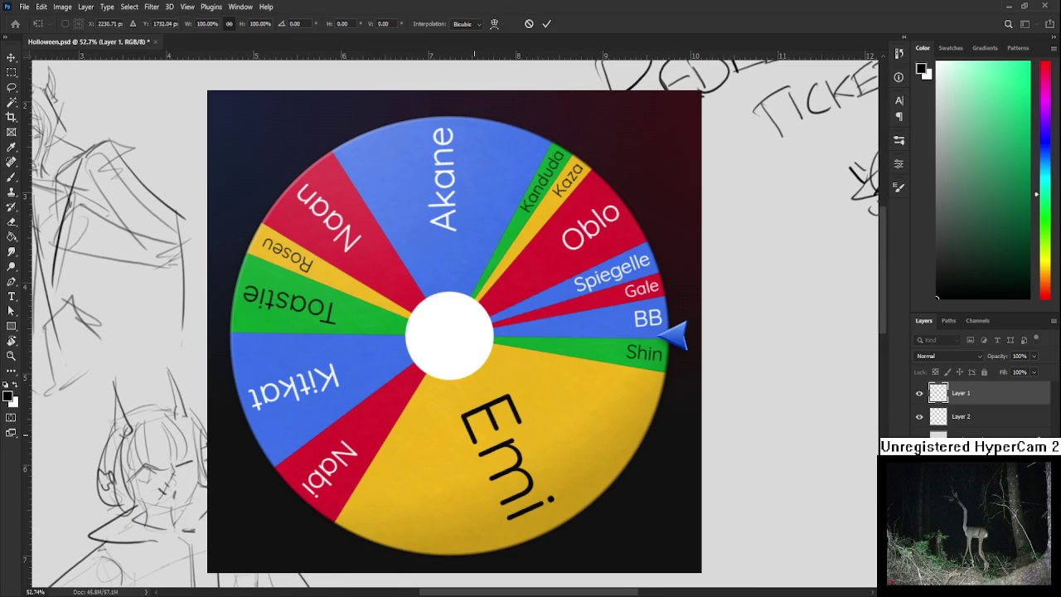
pyautogui.moveTo(474, 434); pyautogui.dragTo(471, 439)
pyautogui.press('Return')
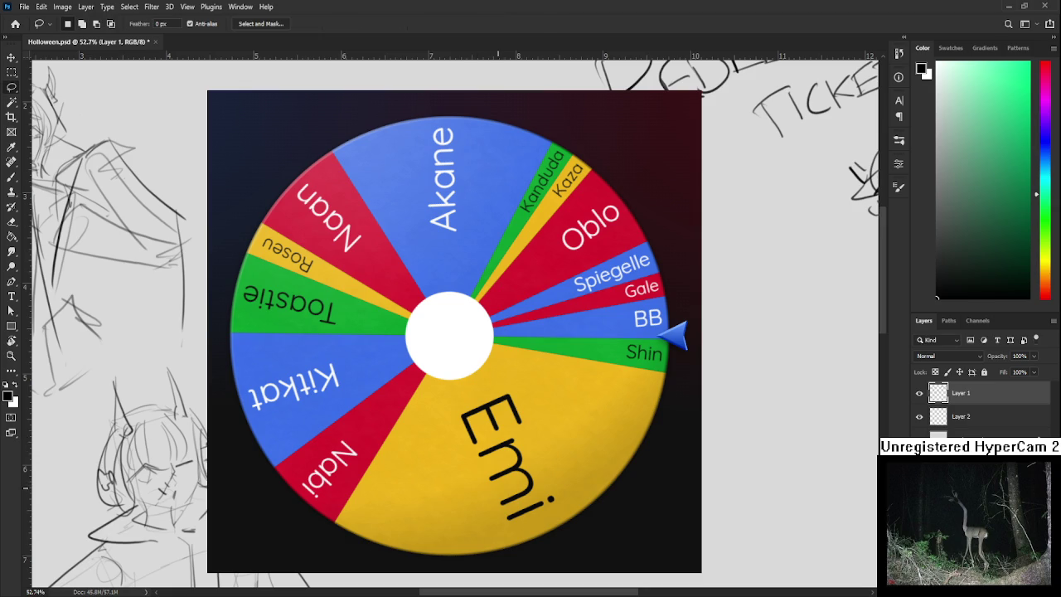
pyautogui.press('b')
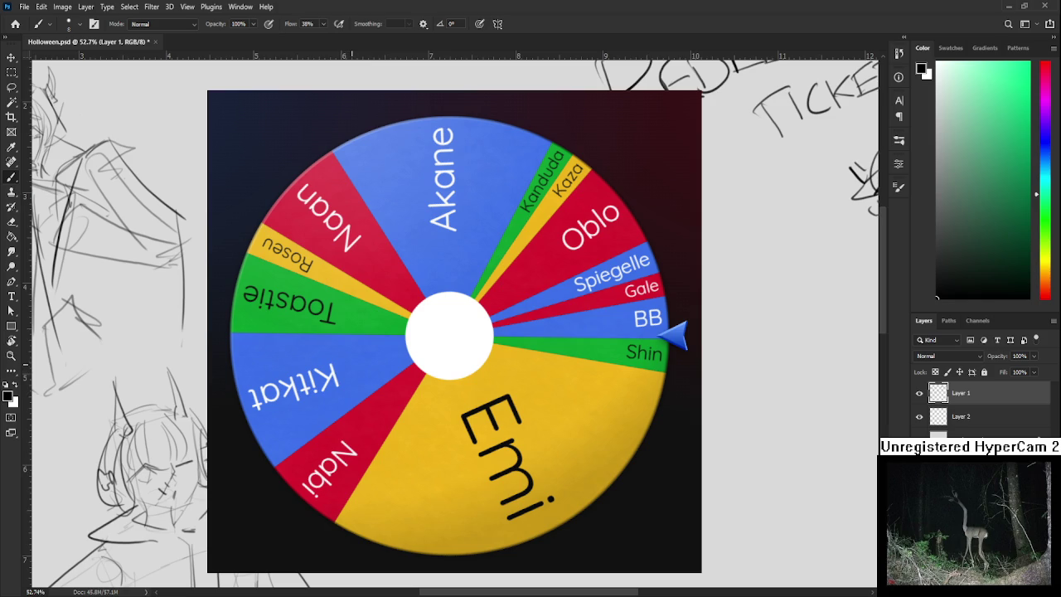
pyautogui.scroll(1, 116, 332)
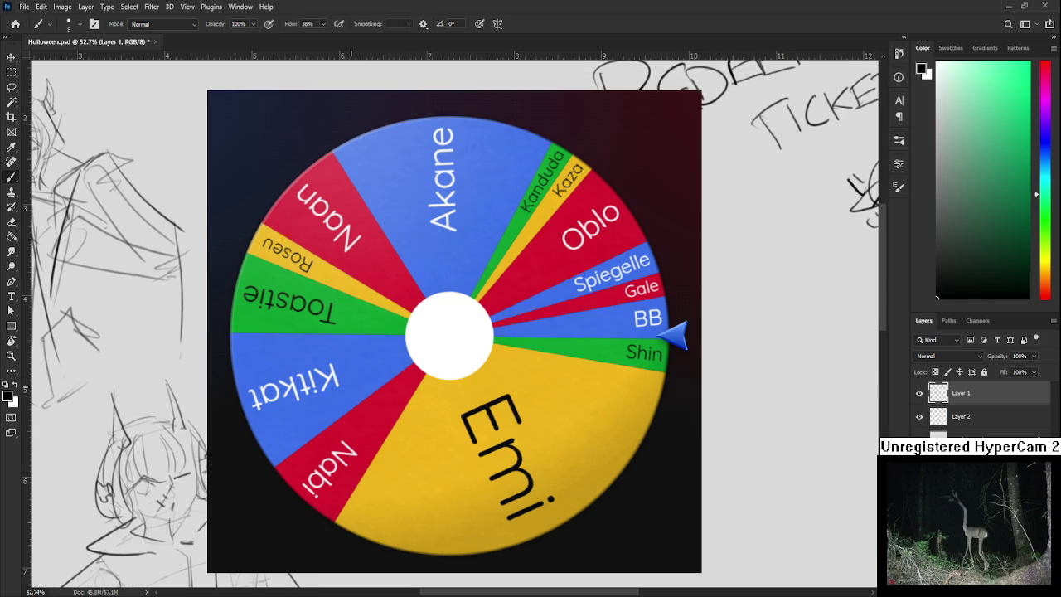
pyautogui.scroll(1, 411, 331)
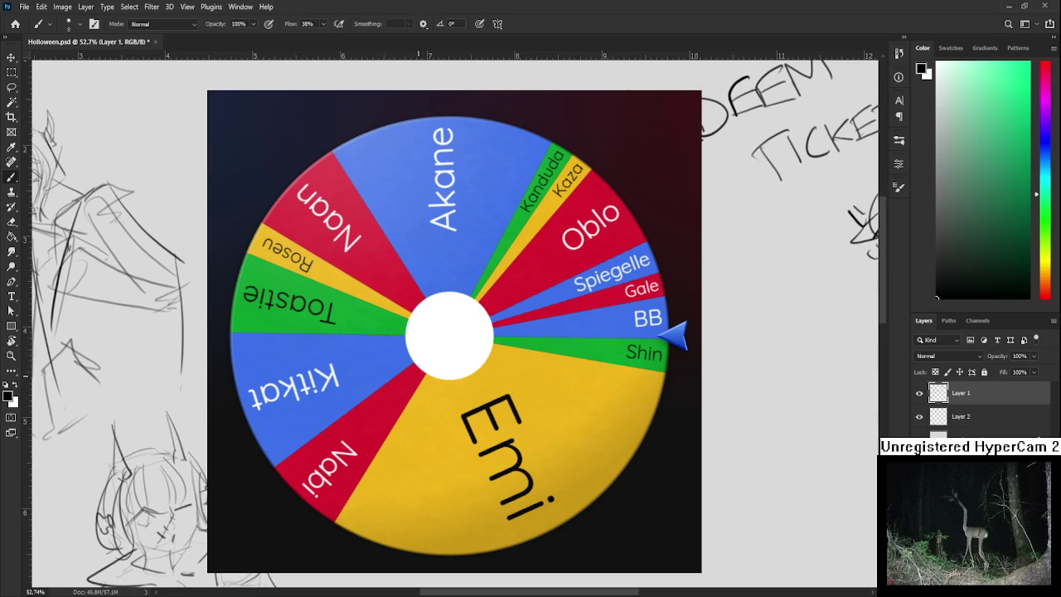
pyautogui.scroll(-3, 416, 374)
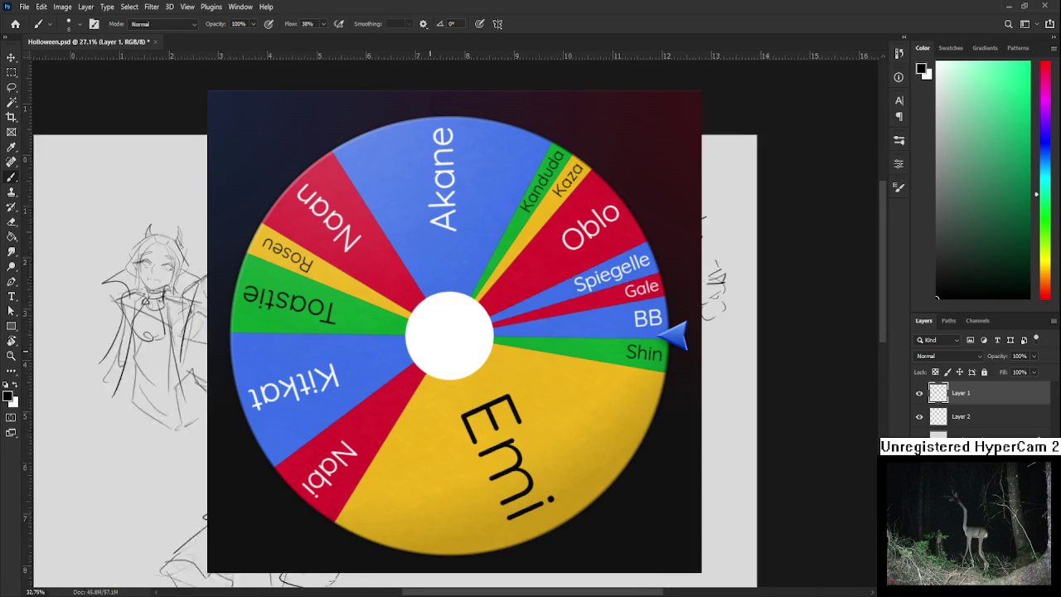
pyautogui.scroll(-1, 428, 374)
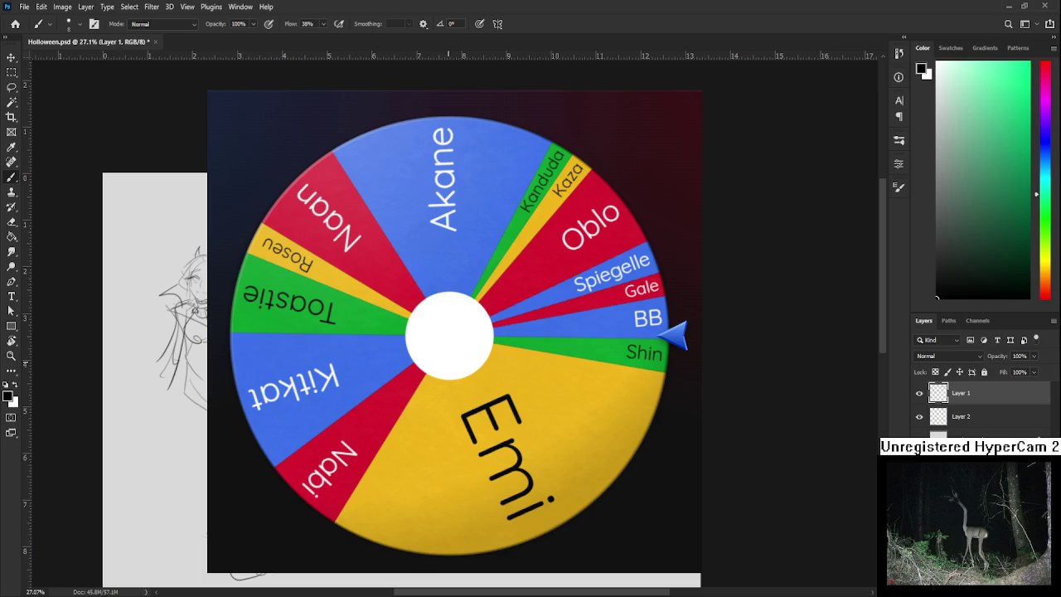
pyautogui.moveTo(448, 364); pyautogui.dragTo(409, 364)
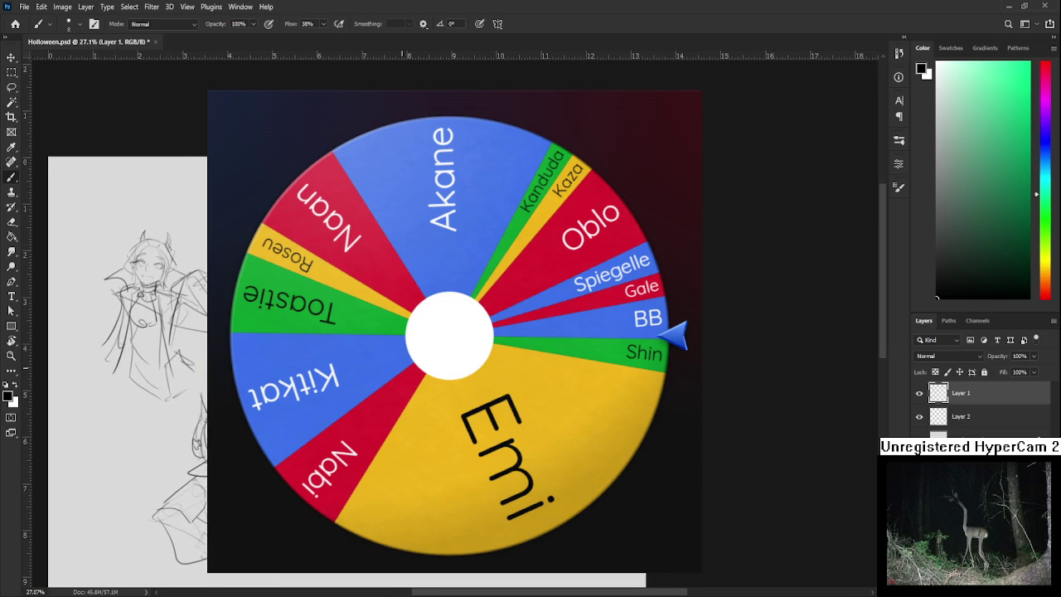
pyautogui.scroll(1, 405, 392)
pyautogui.scroll(1, 405, 392)
pyautogui.scroll(1, 405, 392)
pyautogui.scroll(-2, 192, 486)
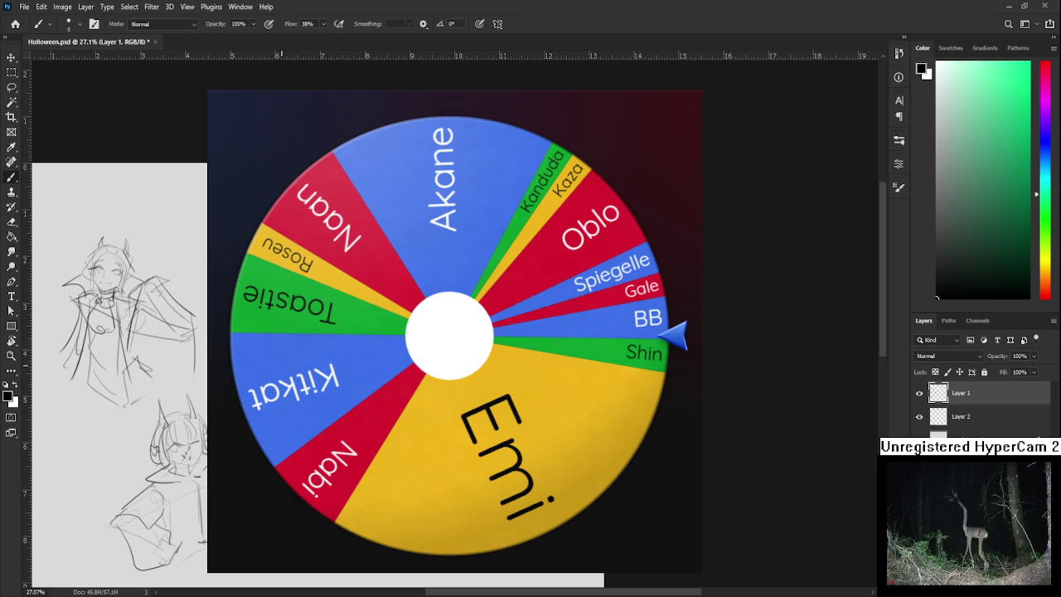
pyautogui.scroll(1, 401, 158)
pyautogui.scroll(1, 401, 157)
pyautogui.scroll(1, 401, 157)
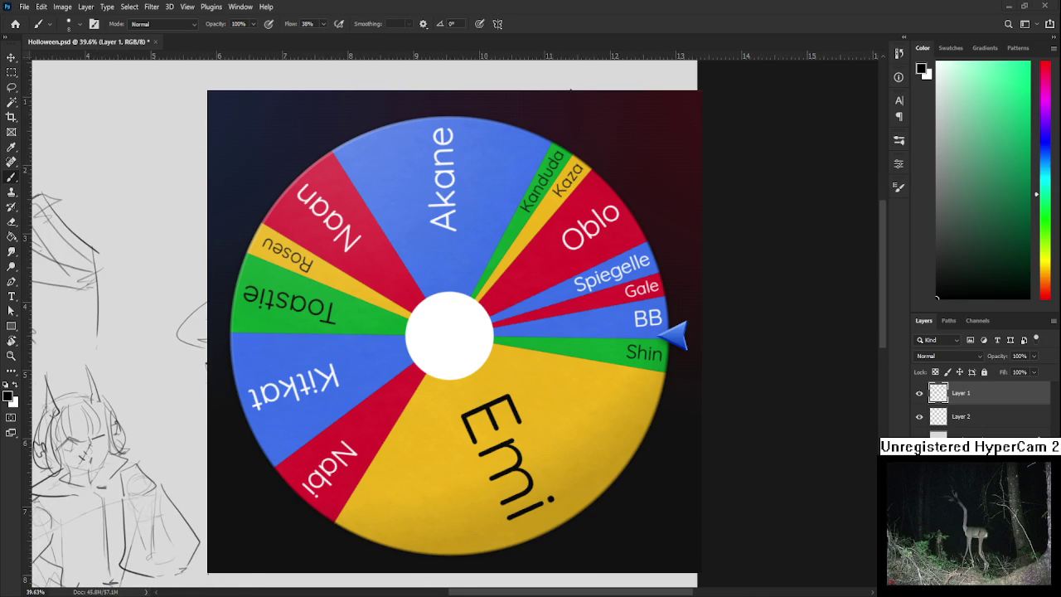
pyautogui.scroll(1, 448, 157)
pyautogui.moveTo(431, 402); pyautogui.dragTo(348, 358)
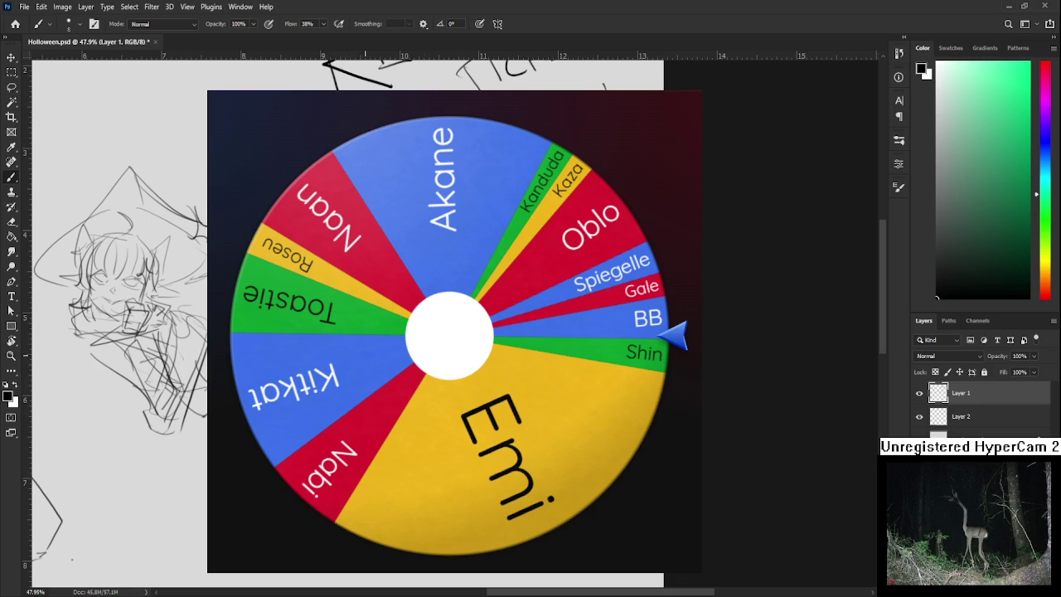
pyautogui.moveTo(405, 444); pyautogui.dragTo(410, 409)
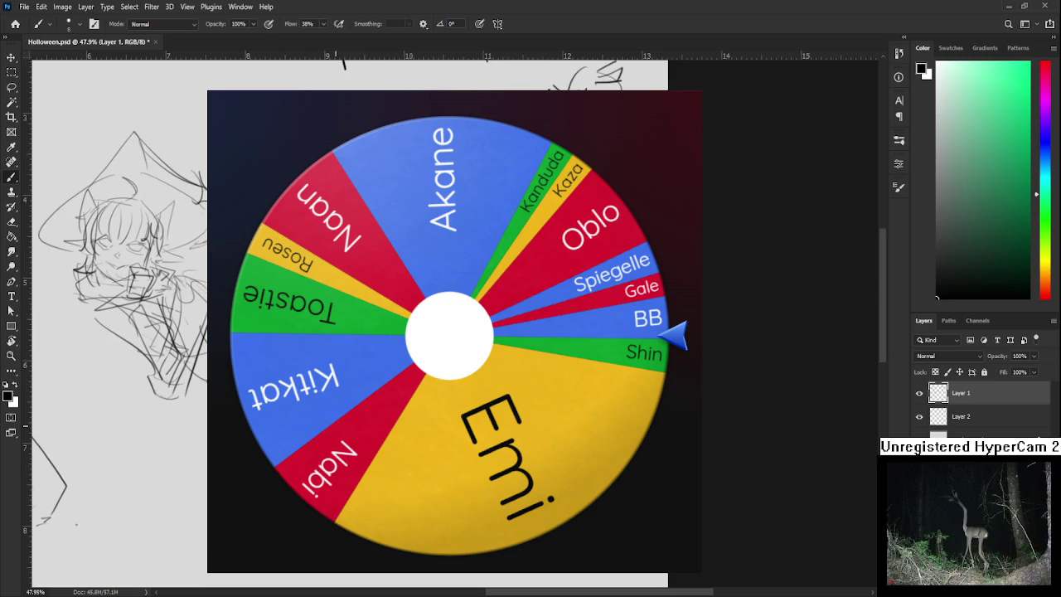
pyautogui.moveTo(371, 362); pyautogui.dragTo(377, 346)
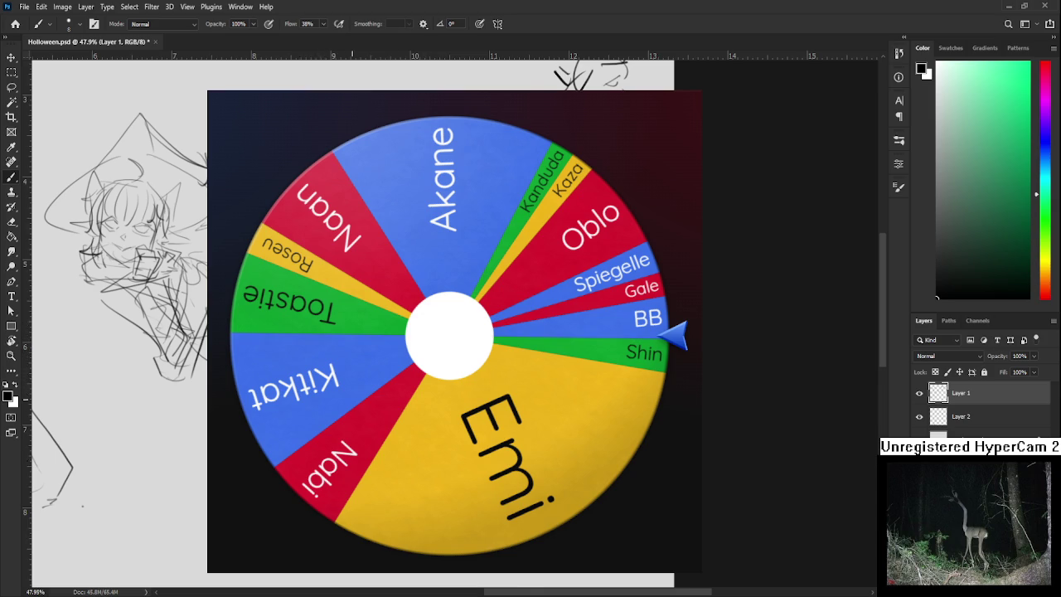
pyautogui.hscroll(2, 373, 389)
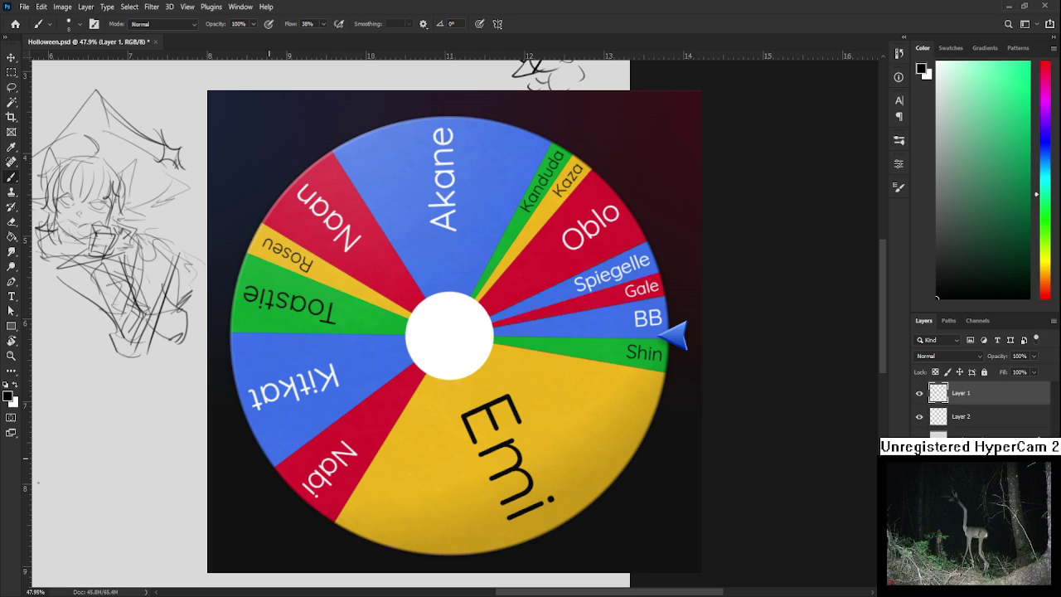
pyautogui.scroll(-2, 269, 332)
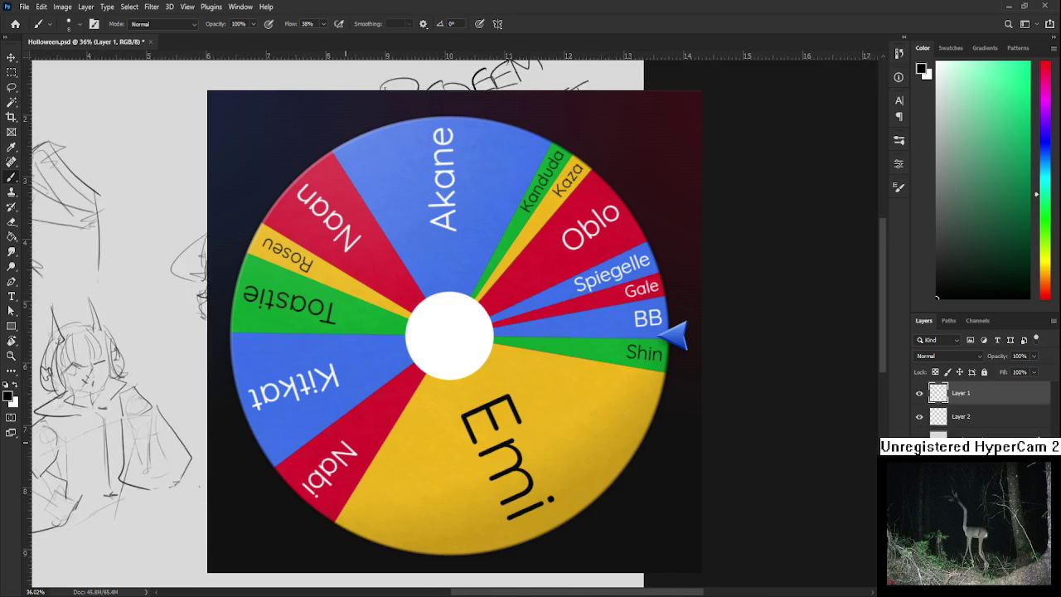
pyautogui.scroll(-2, 345, 332)
pyautogui.scroll(1, 355, 331)
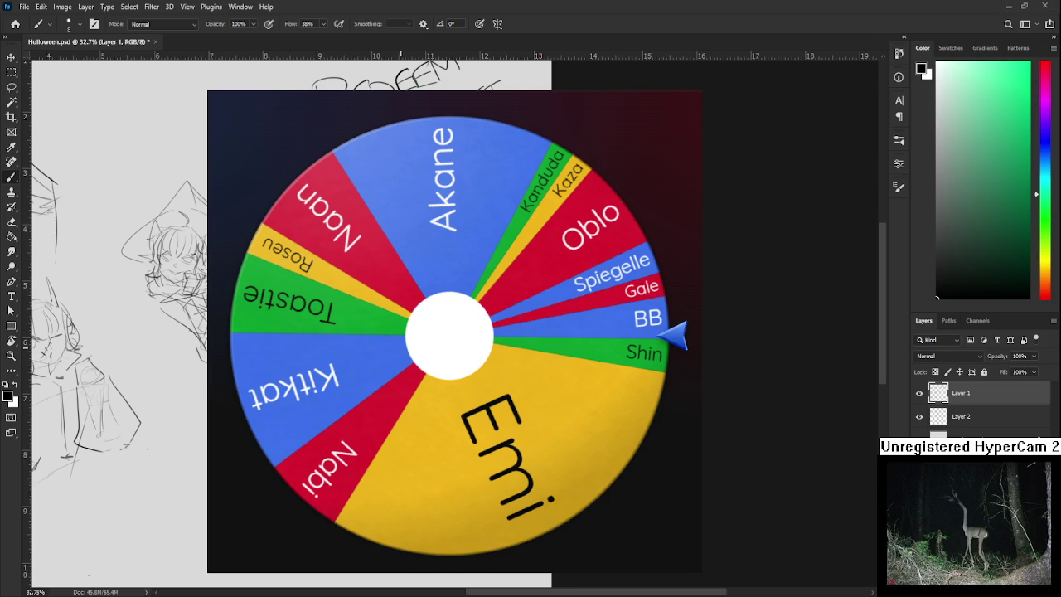
pyautogui.scroll(2, 388, 355)
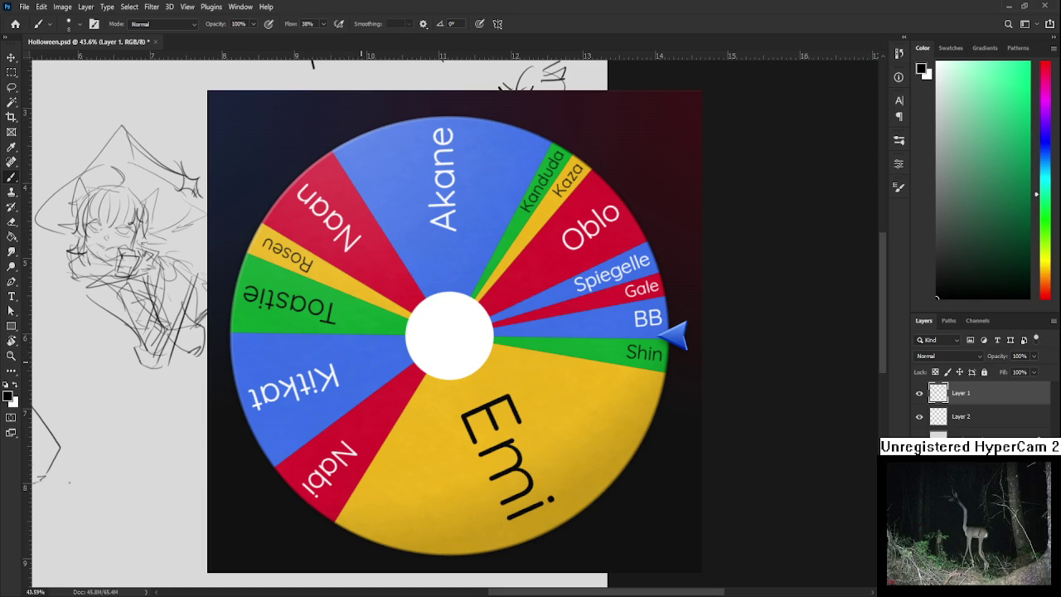
# Sketch extra strokes on the witch-hat girl's arms and torso, switching between Eraser and Brush.
pyautogui.moveTo(363, 358); pyautogui.dragTo(367, 366)
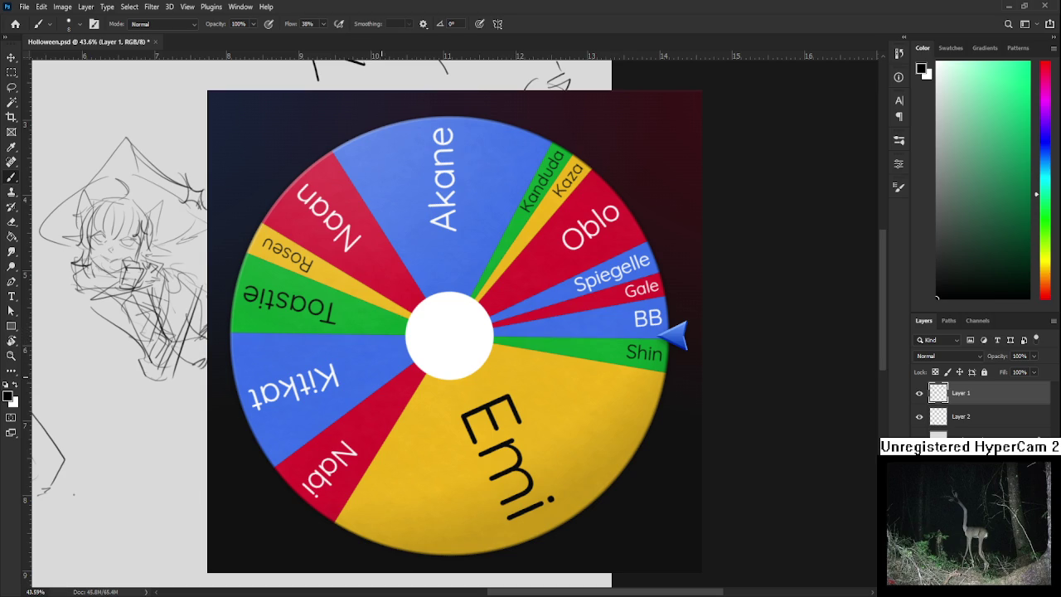
pyautogui.press('e')
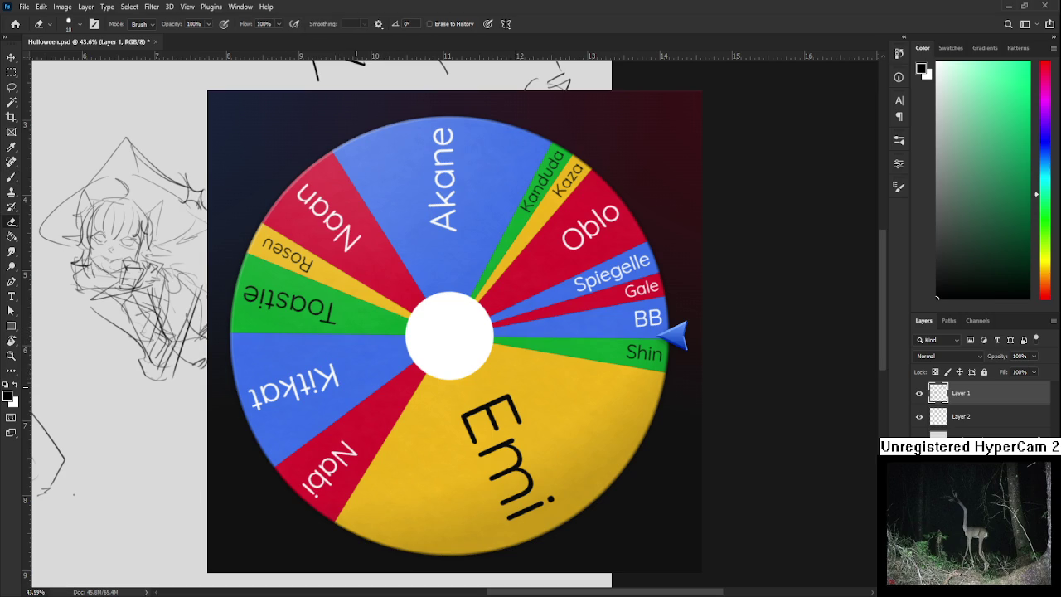
pyautogui.press('b')
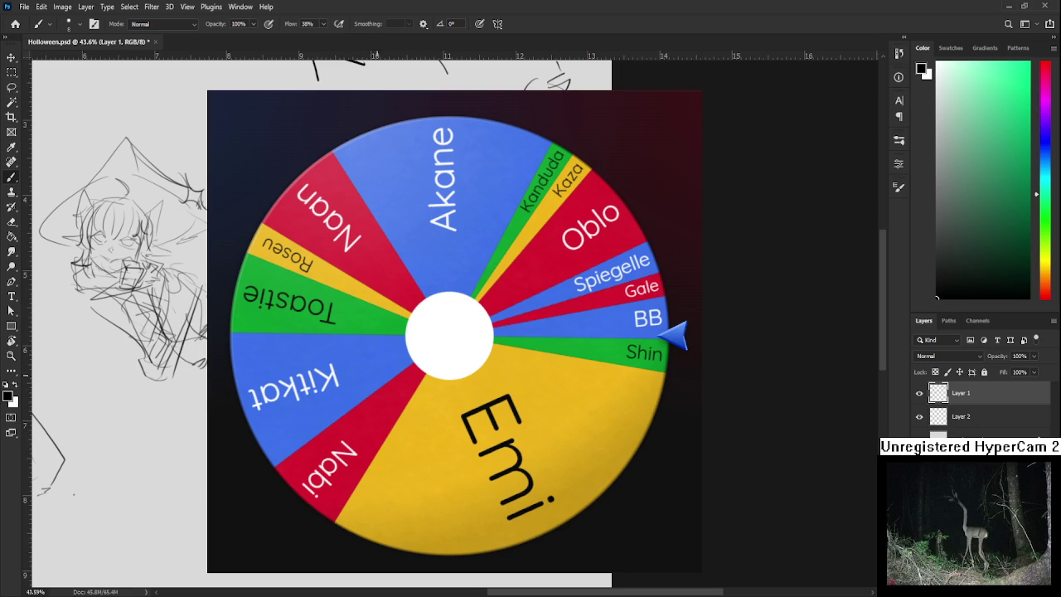
pyautogui.scroll(2, 332, 323)
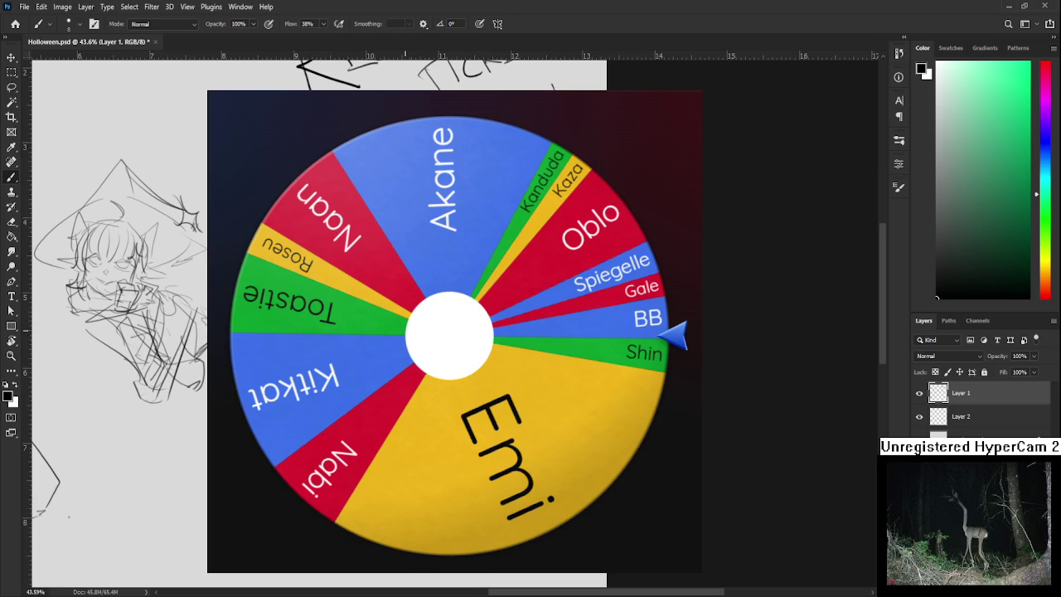
pyautogui.moveTo(396, 356); pyautogui.dragTo(403, 335)
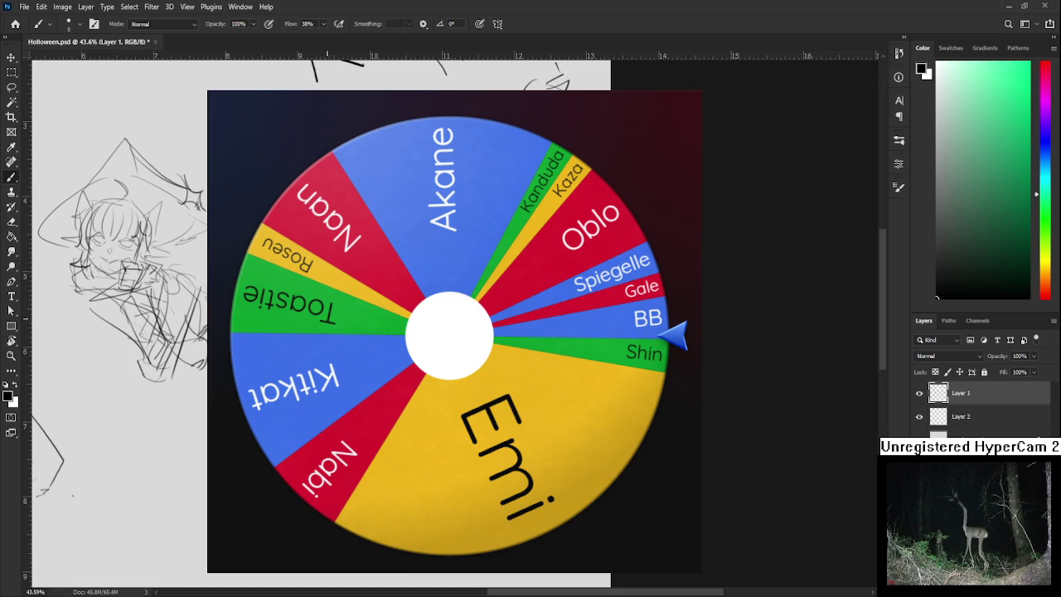
# Zoom to about 48% on the witch-hat girl and add face and upper-body strokes.
pyautogui.moveTo(330, 356); pyautogui.dragTo(334, 330)
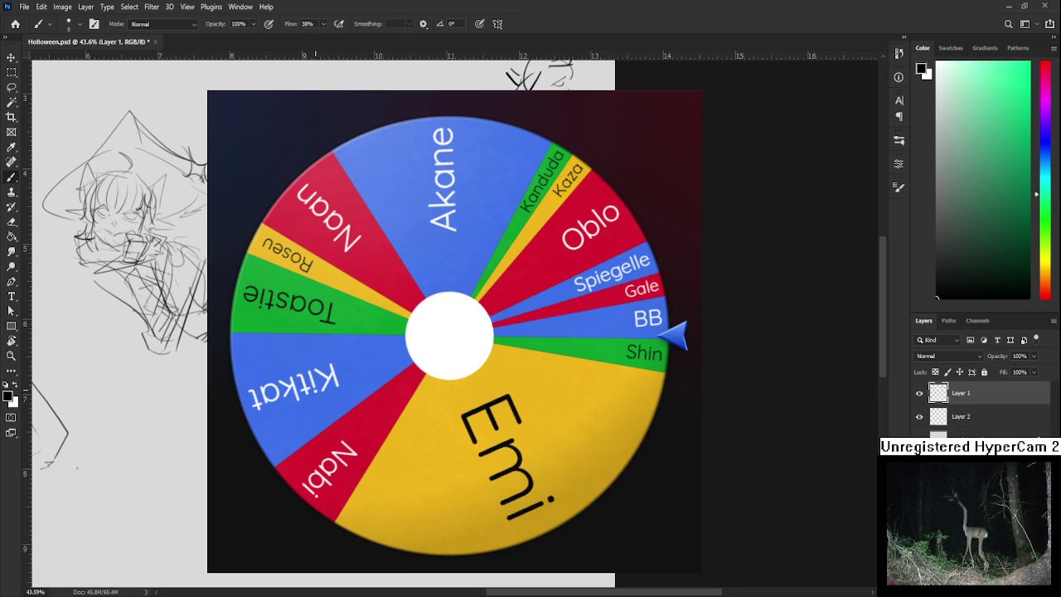
pyautogui.scroll(2, 335, 398)
pyautogui.press('e')
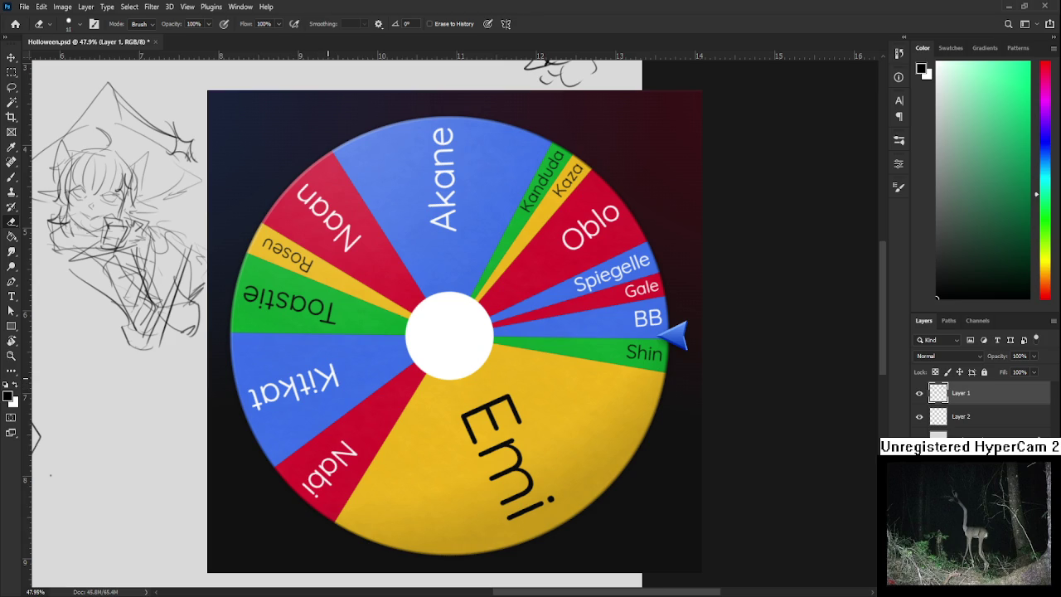
pyautogui.press('b')
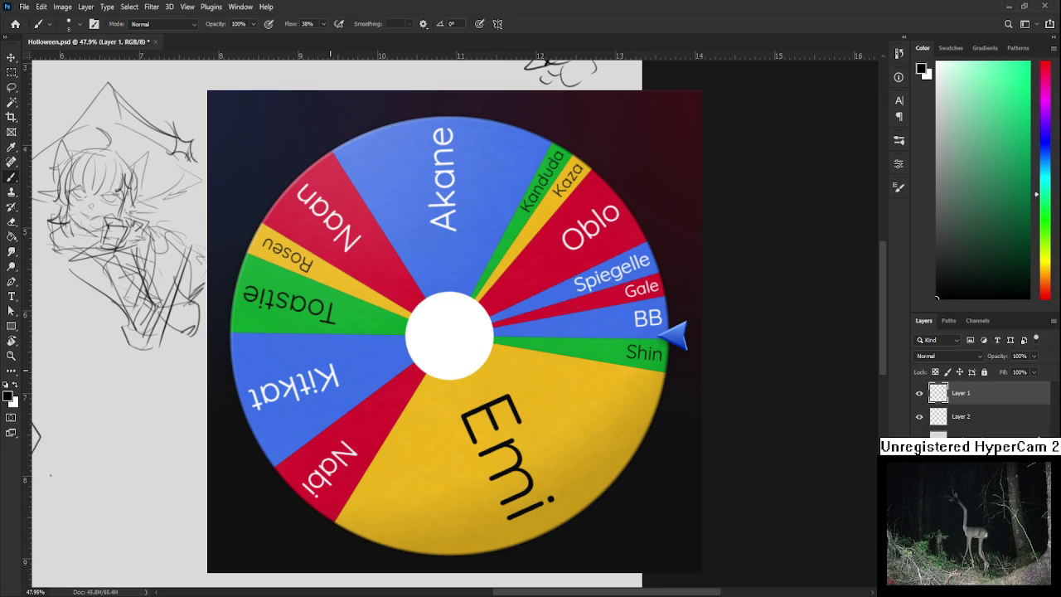
pyautogui.scroll(1, 330, 368)
# Set the eraser to size 50, fix the torso strokes, then zoom out to 27%.
pyautogui.press('e')
pyautogui.press(']')
pyautogui.press(']')
pyautogui.press(']')
pyautogui.press(']')
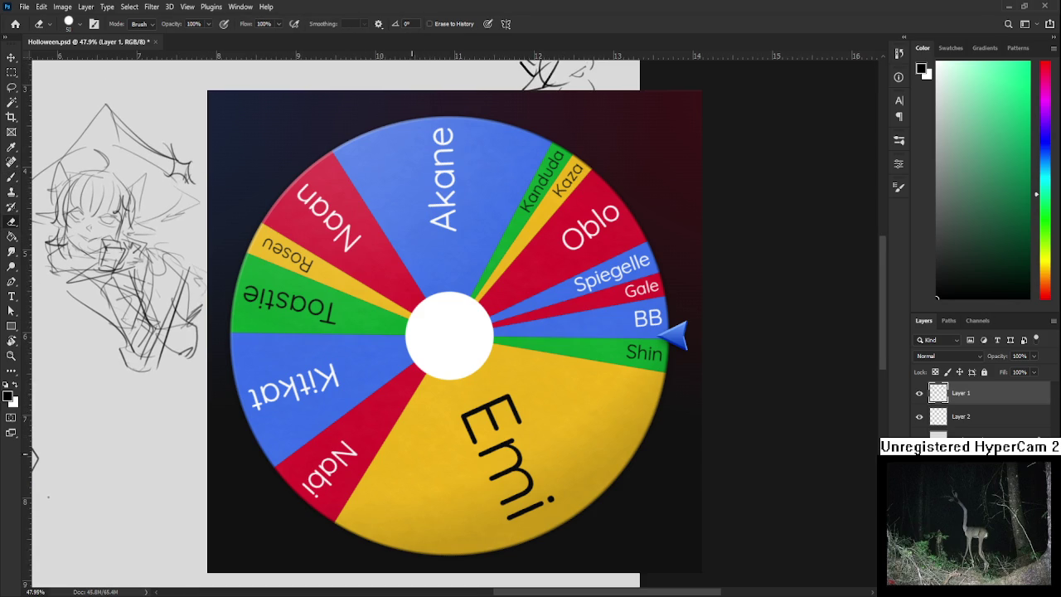
pyautogui.press('b')
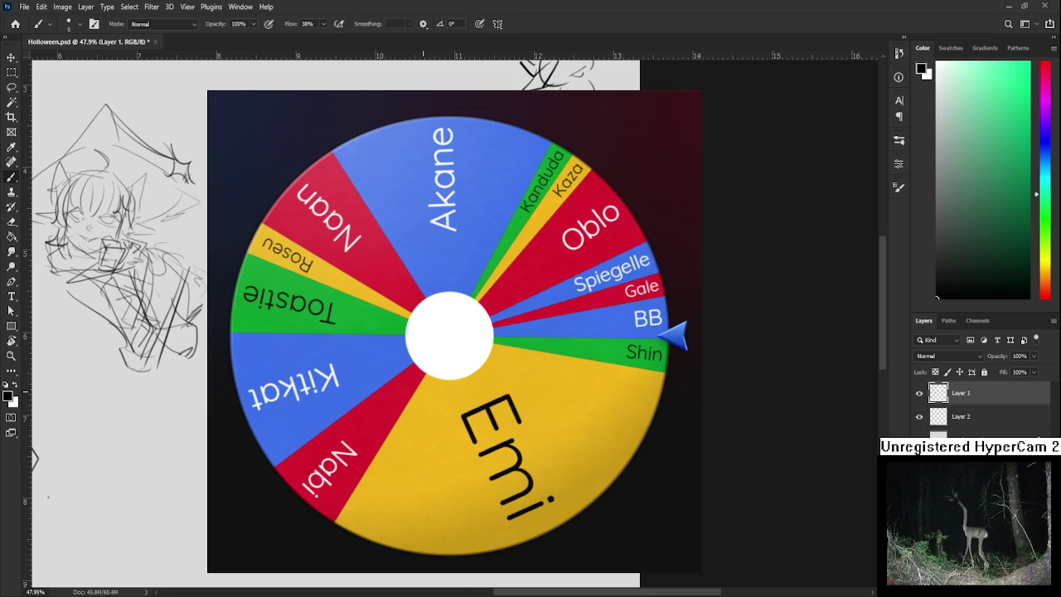
pyautogui.press('e')
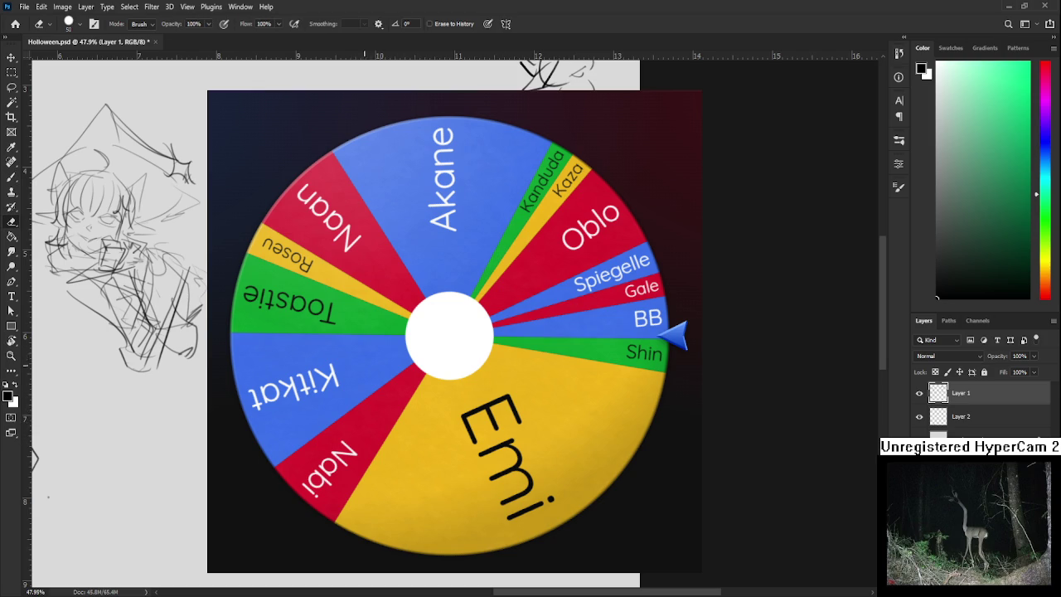
pyautogui.press('b')
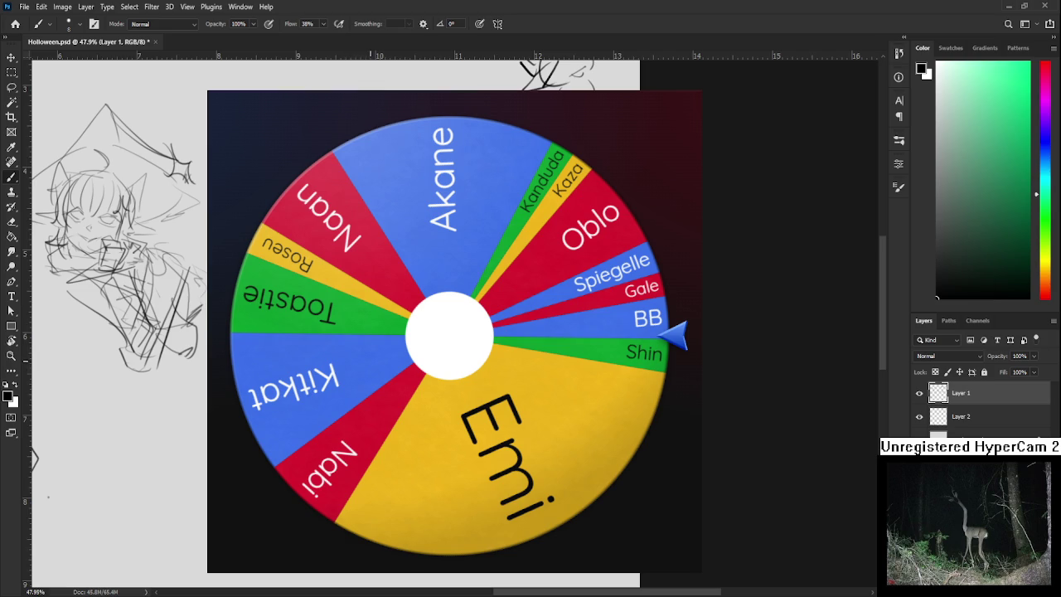
pyautogui.scroll(-5, 391, 331)
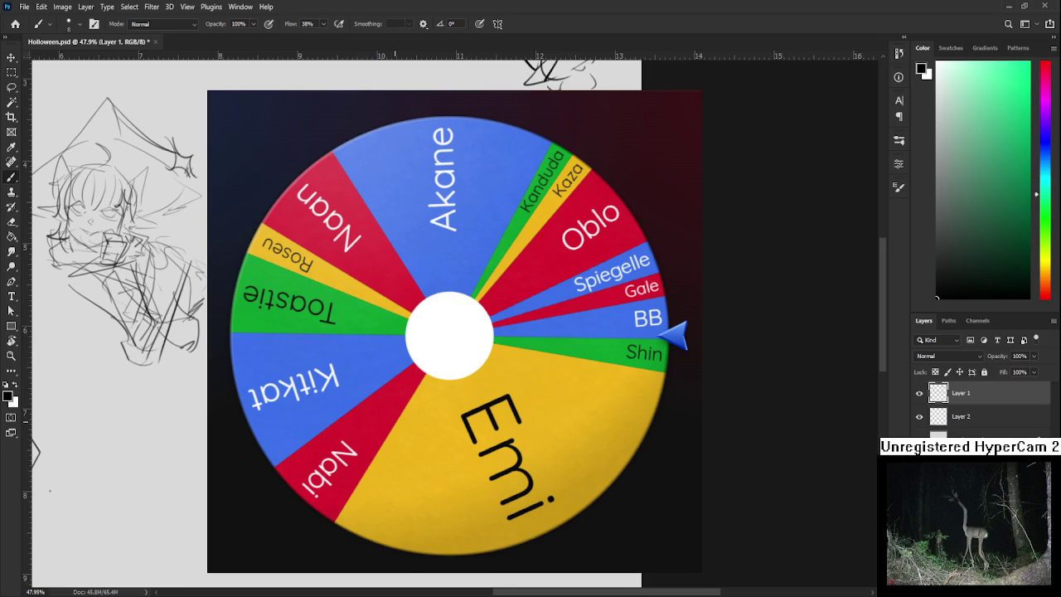
pyautogui.hscroll(3, 540, 86)
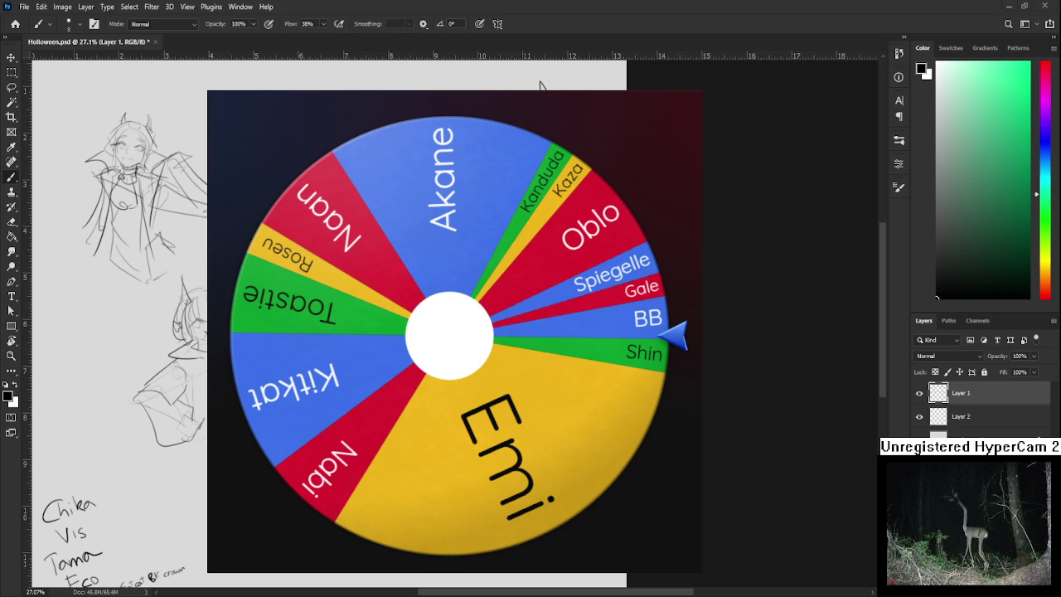
pyautogui.scroll(3, 540, 85)
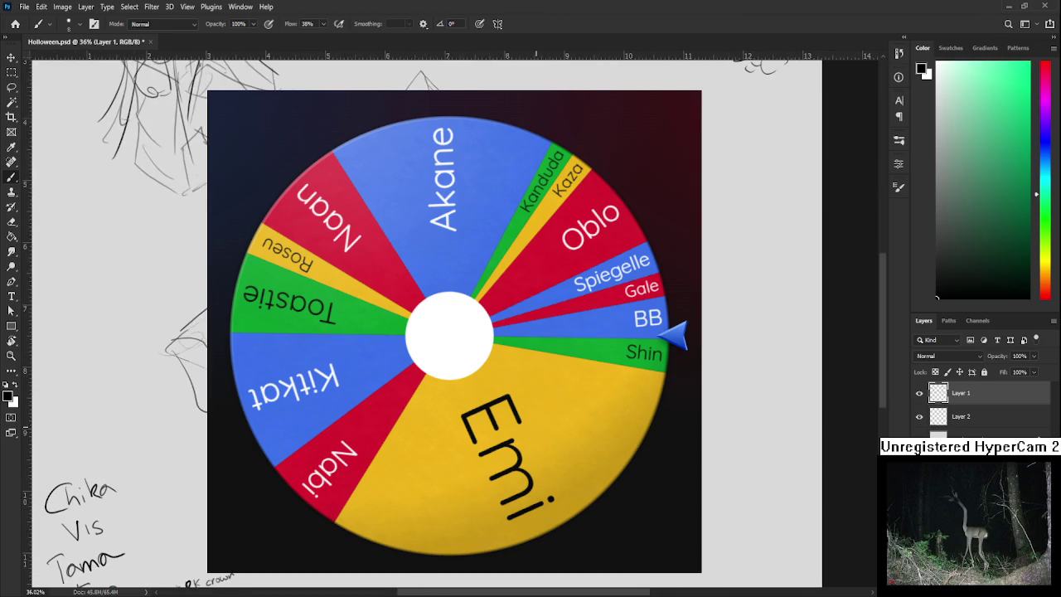
# Zoom to 36% and pan down to the name list and the doodles below it.
pyautogui.moveTo(124, 331); pyautogui.dragTo(99, 274)
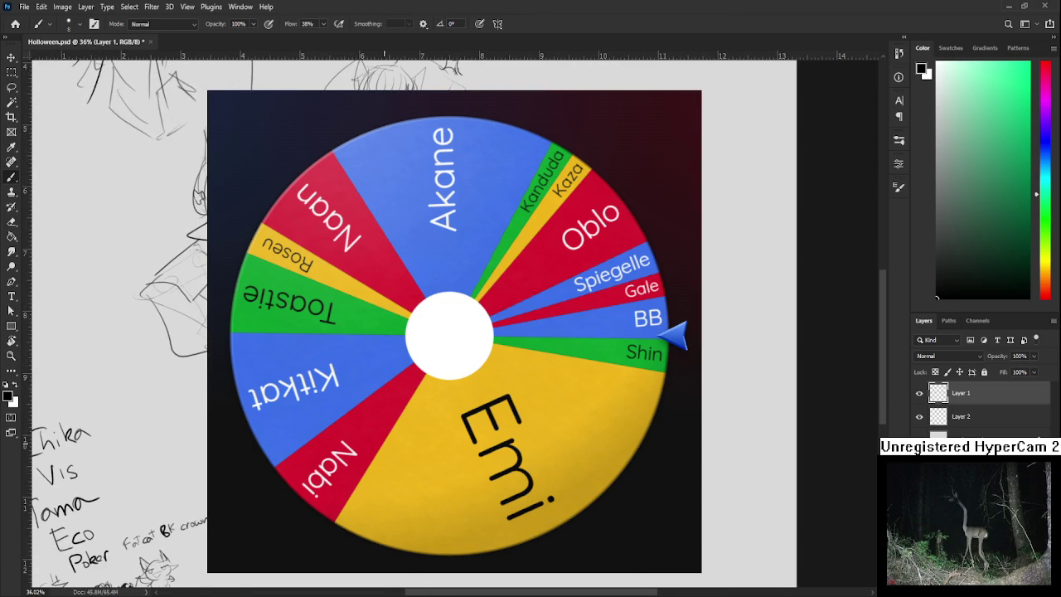
pyautogui.moveTo(414, 331); pyautogui.dragTo(406, 310)
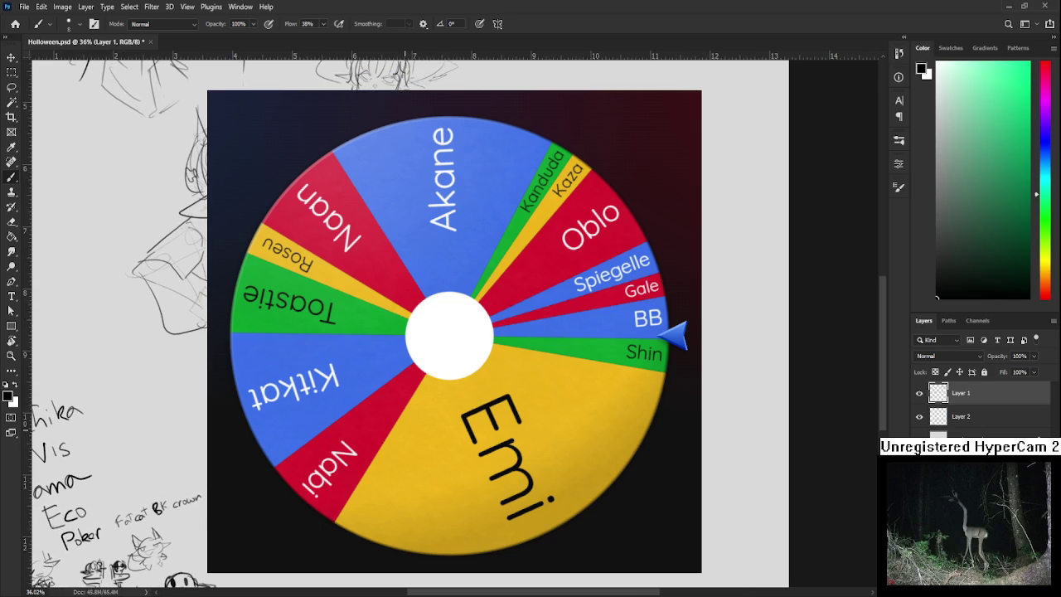